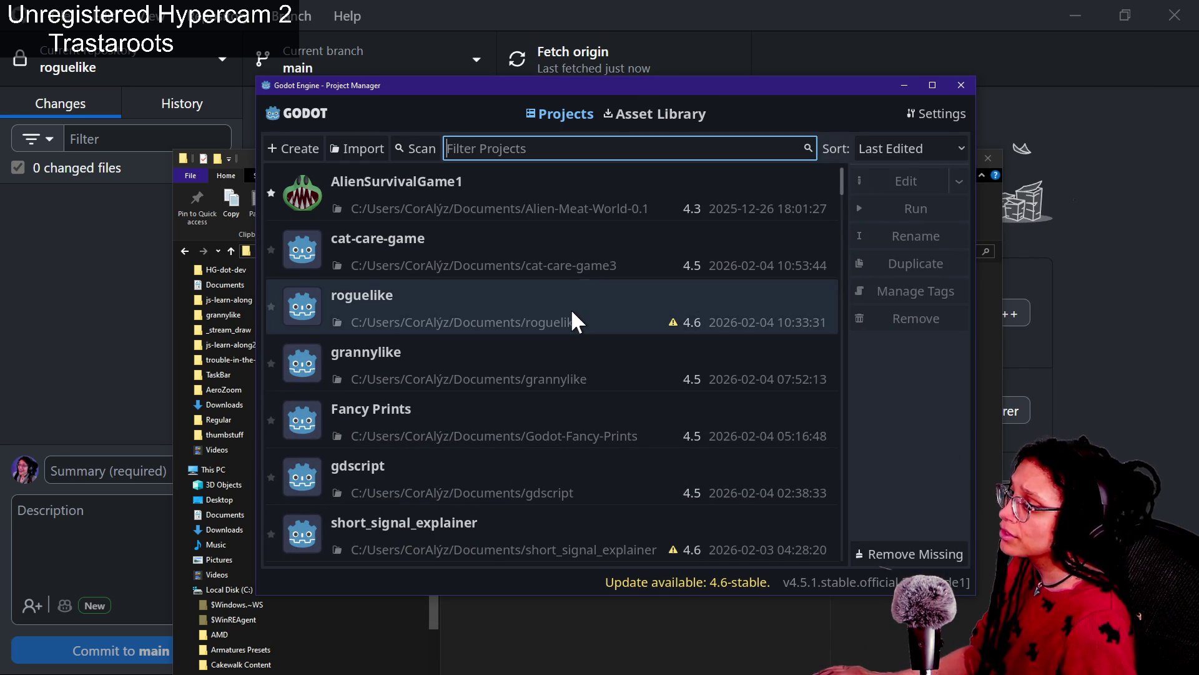
Open the roguelike project, accepting its conversion from Godot 4.6 to 4.5.
{"action": "left_click", "coordinate": [572, 312]}
{"action": "double_click", "coordinate": [652, 310]}
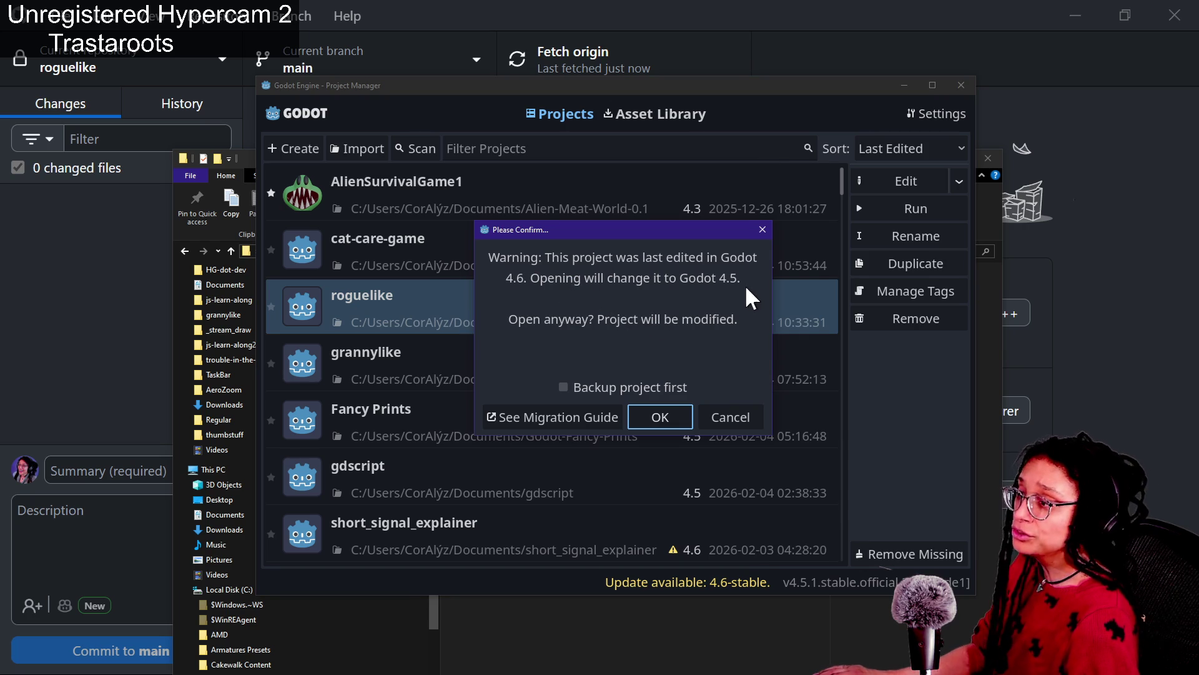
{"action": "left_click", "coordinate": [637, 416]}
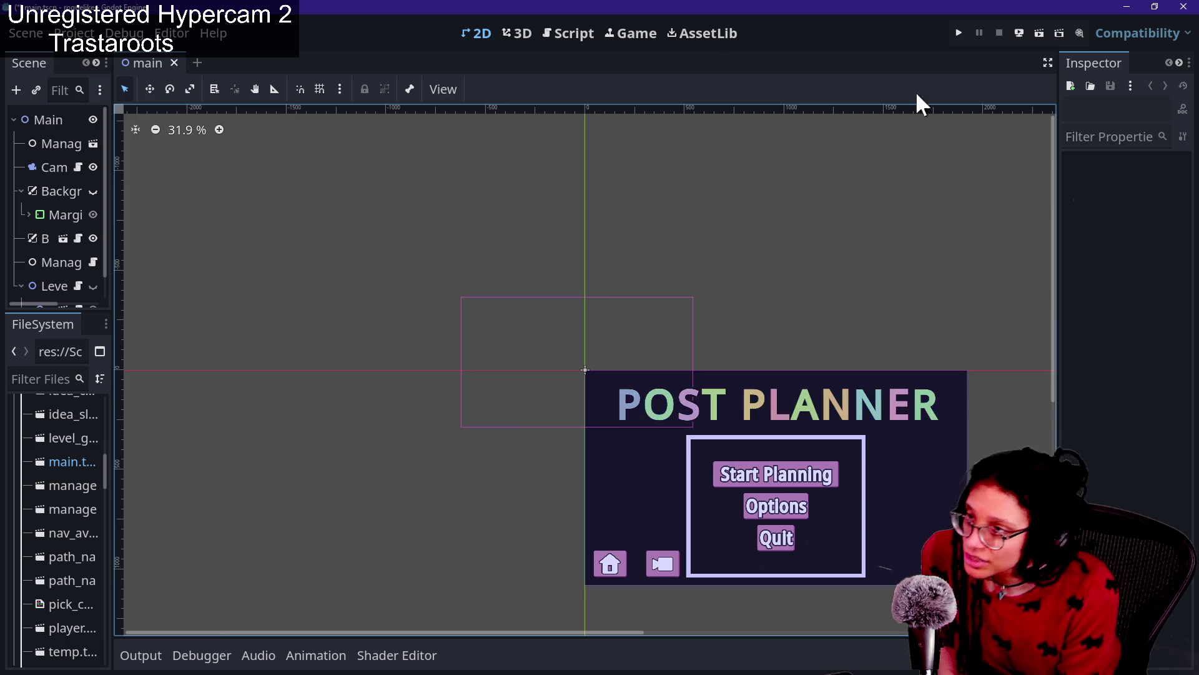
Run the game, choose Start Planning and Catstagram, play the level, then stop it.
{"action": "left_click", "coordinate": [958, 37]}
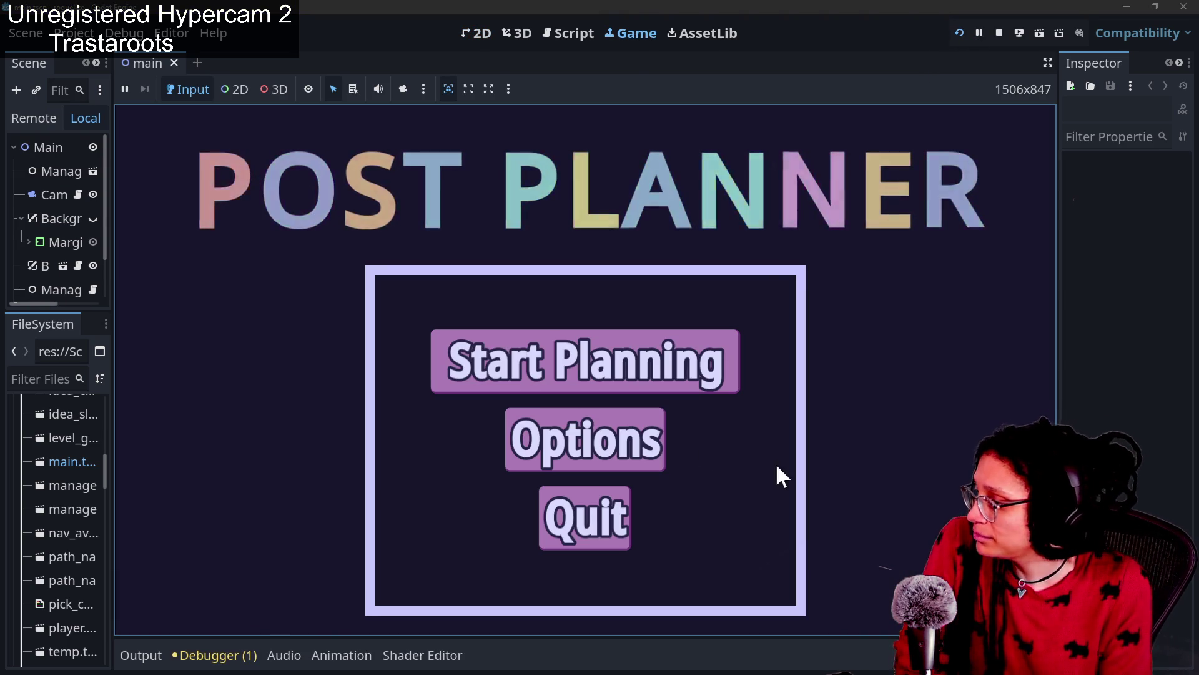
{"action": "left_click", "coordinate": [638, 362]}
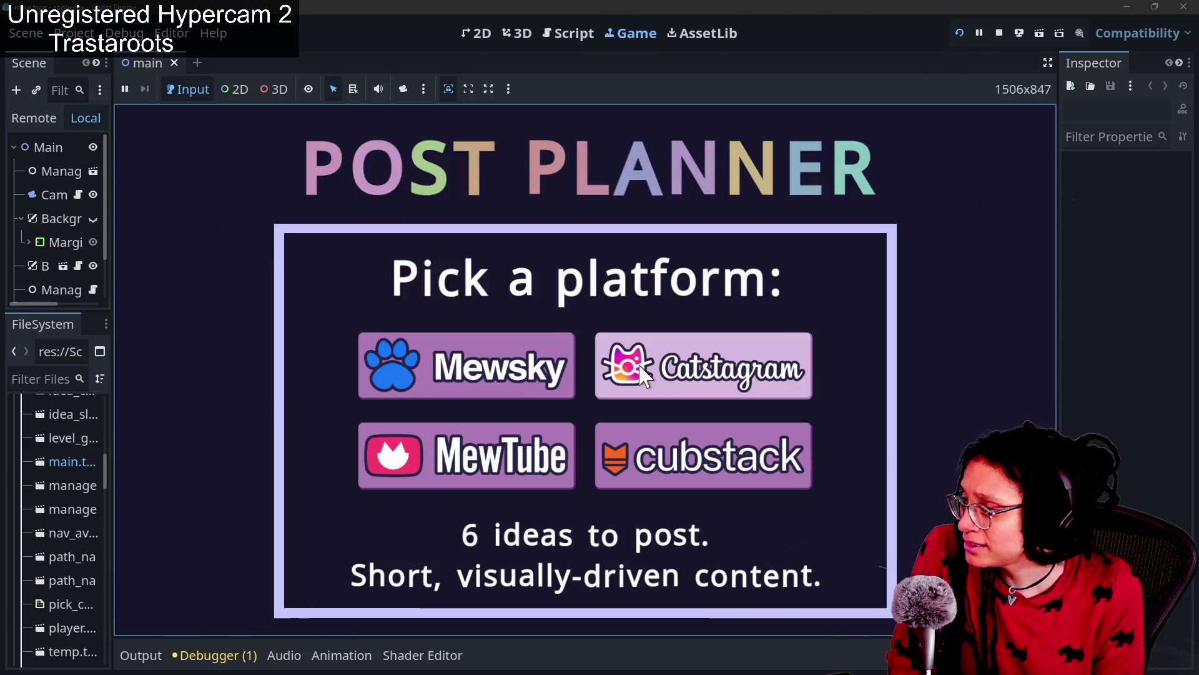
{"action": "left_click", "coordinate": [640, 365]}
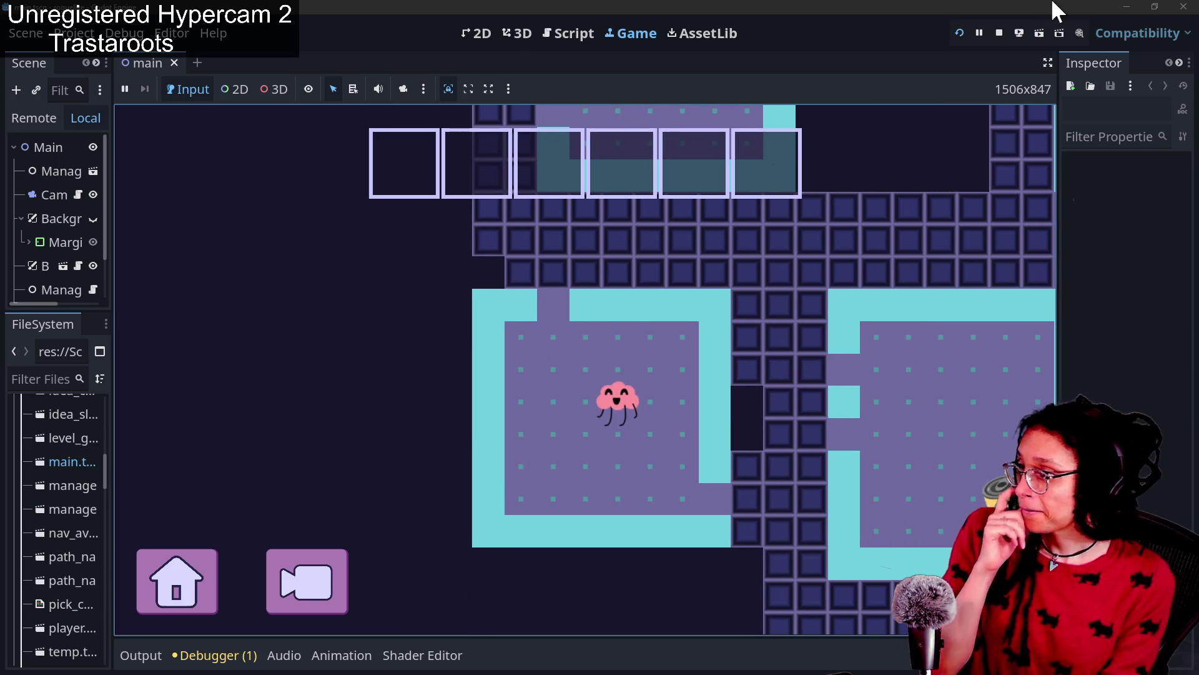
{"action": "left_click", "coordinate": [1001, 31]}
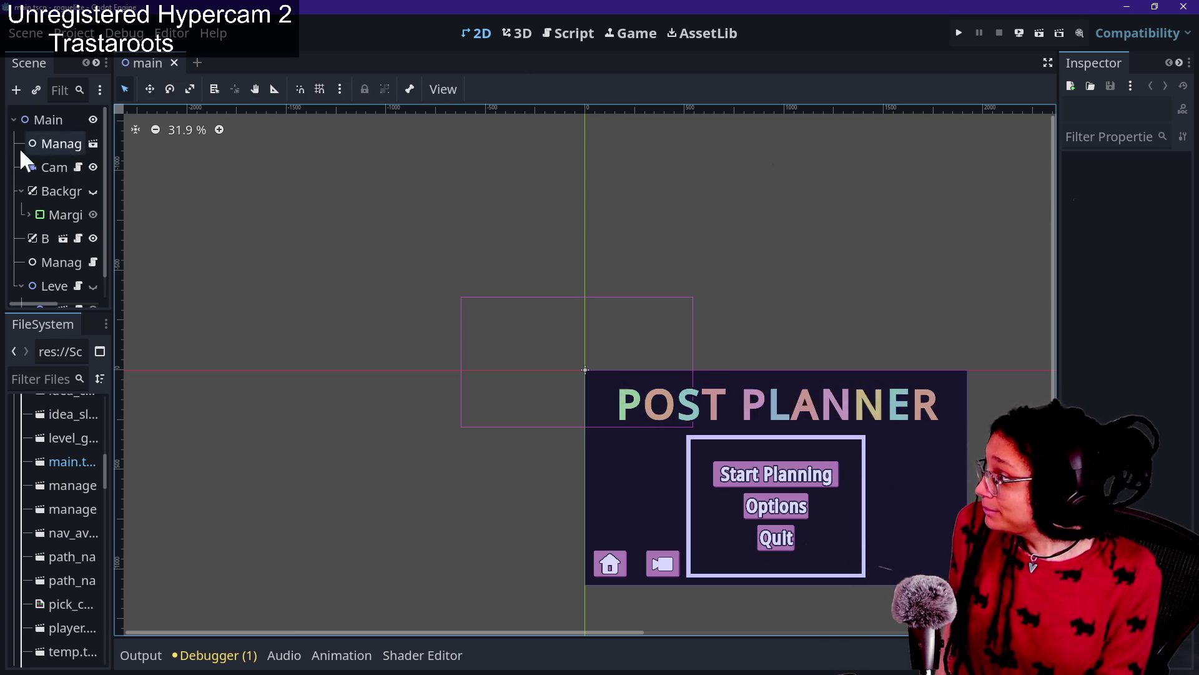
Widen the left dock so full scene and file names show, then switch to the Script workspace.
{"action": "mouse_move", "coordinate": [113, 165]}
{"action": "left_mouse_down"}
{"action": "mouse_move", "coordinate": [254, 193]}
{"action": "mouse_move", "coordinate": [259, 210]}
{"action": "left_mouse_up"}
{"action": "scroll", "coordinate": [144, 270], "scroll_direction": "down", "scroll_amount": 1}
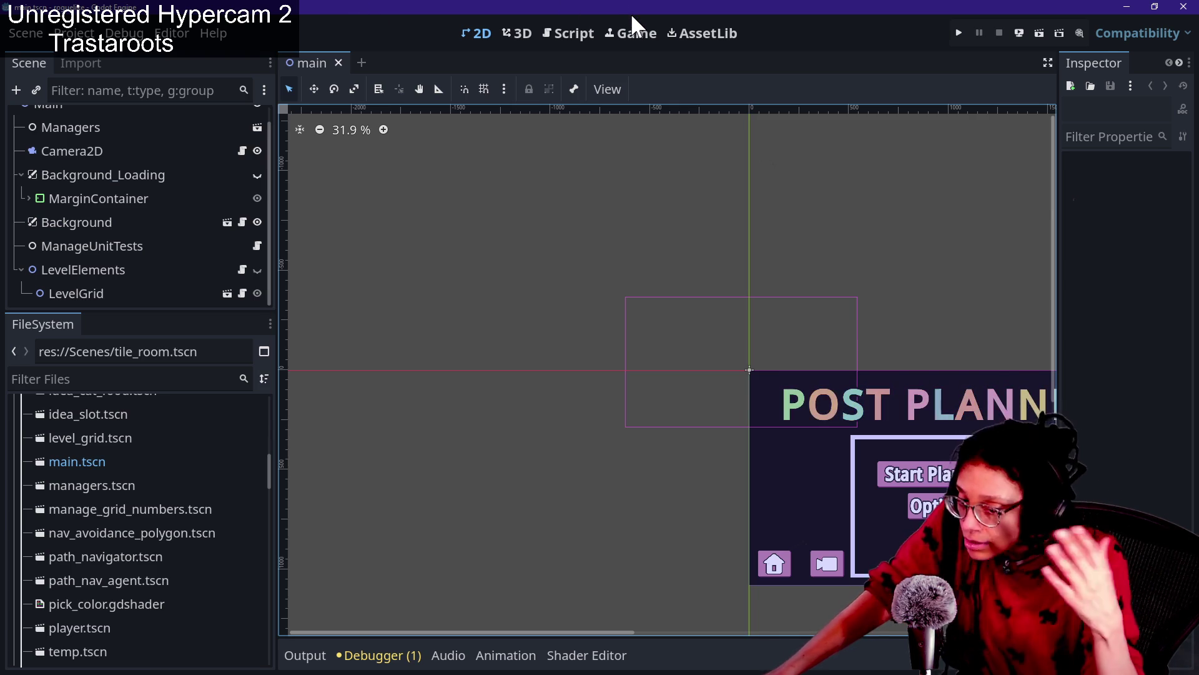
{"action": "left_click", "coordinate": [564, 30]}
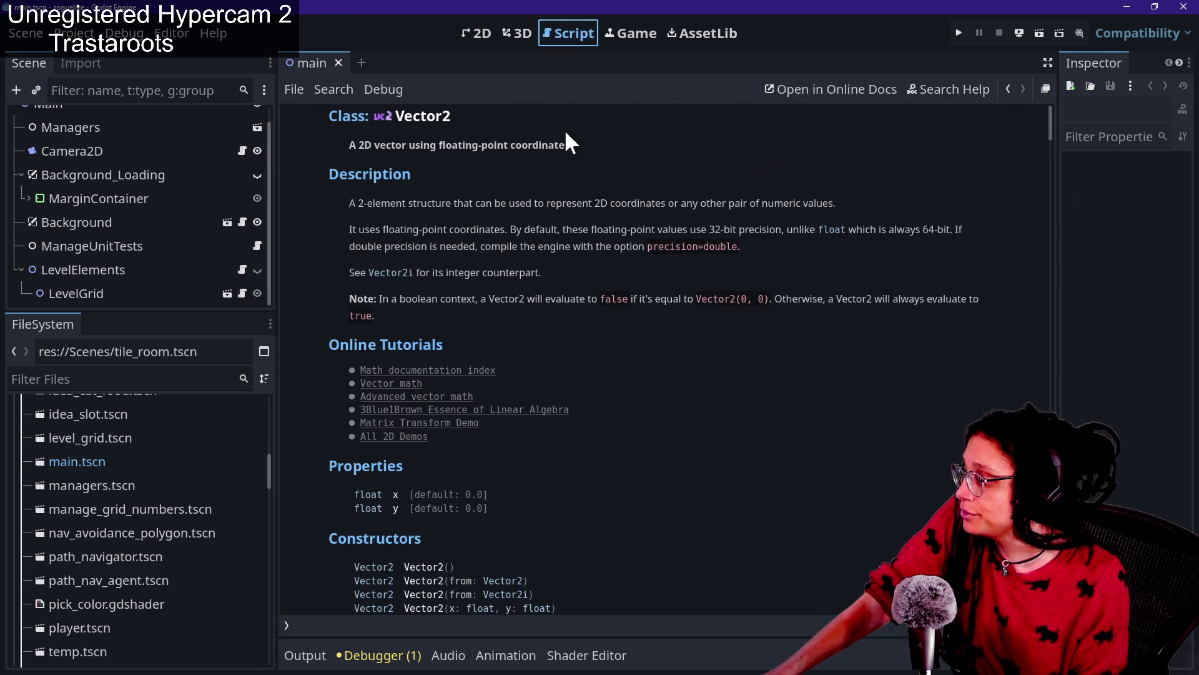
Show the Debugger's Errors list with the warning about the unused idea parameter.
{"action": "left_click", "coordinate": [364, 651]}
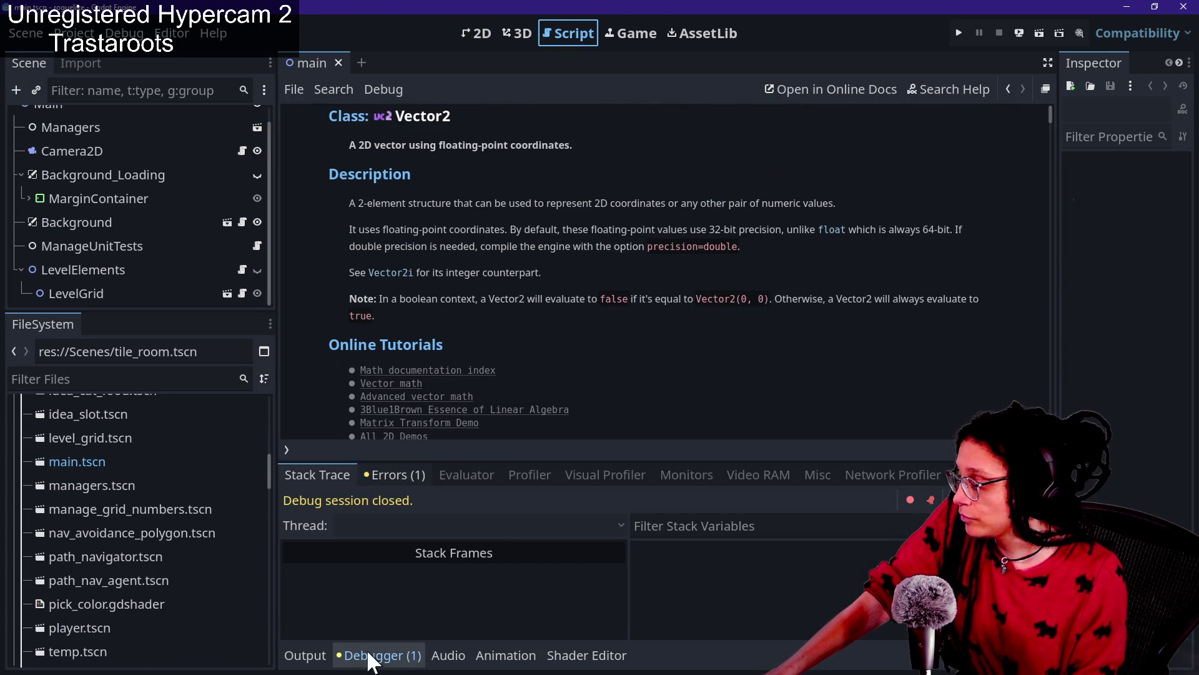
{"action": "left_click", "coordinate": [418, 475]}
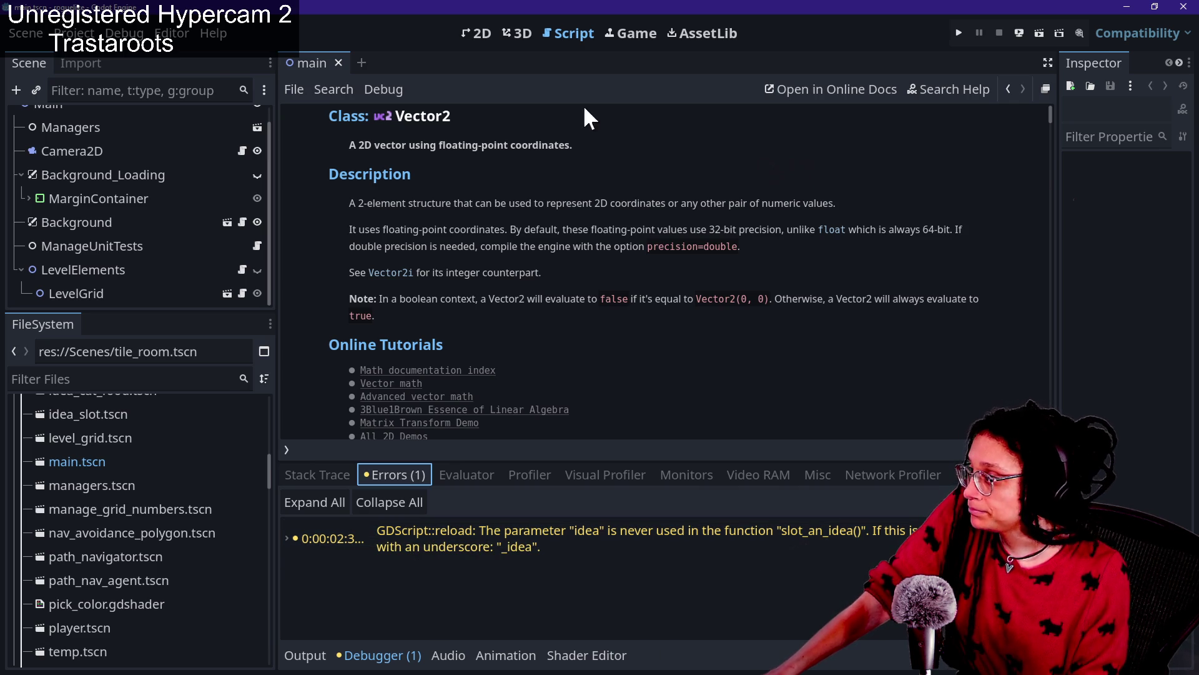
{"action": "scroll", "coordinate": [72, 169], "scroll_direction": "up", "scroll_amount": 1}
Select main.tscn in FileSystem and bring up the quick-open list of project scripts.
{"action": "left_click", "coordinate": [61, 464]}
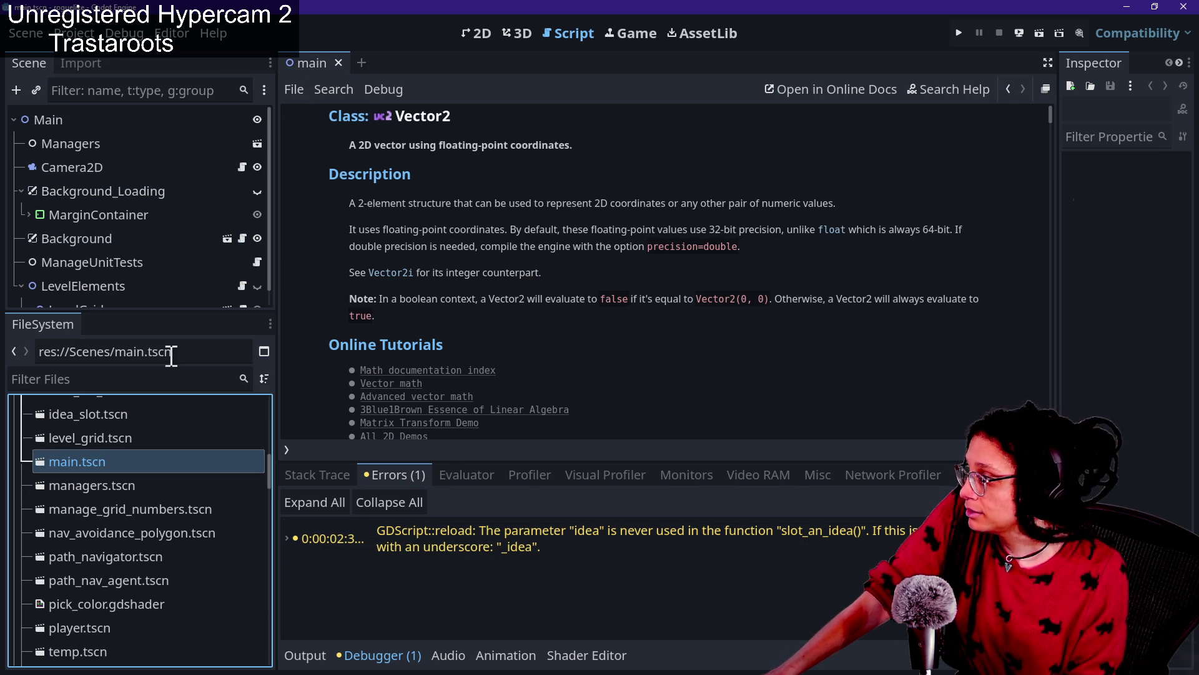
{"action": "left_click", "coordinate": [154, 380]}
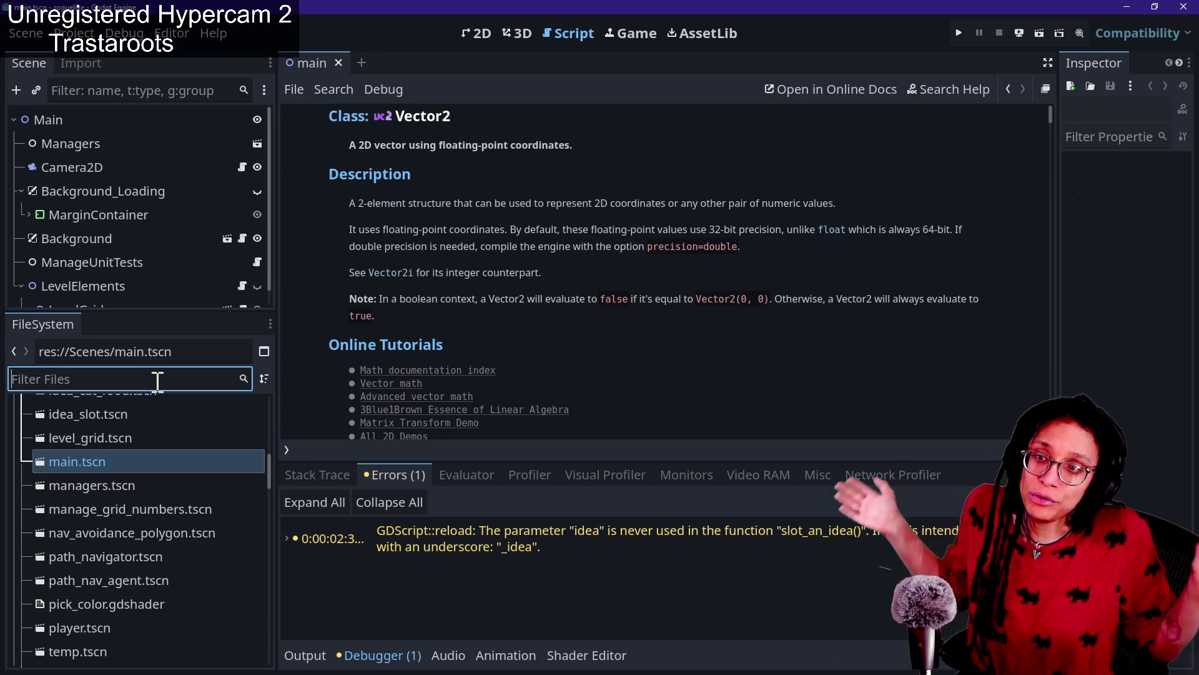
{"action": "key", "text": "ctrl+alt+o"}
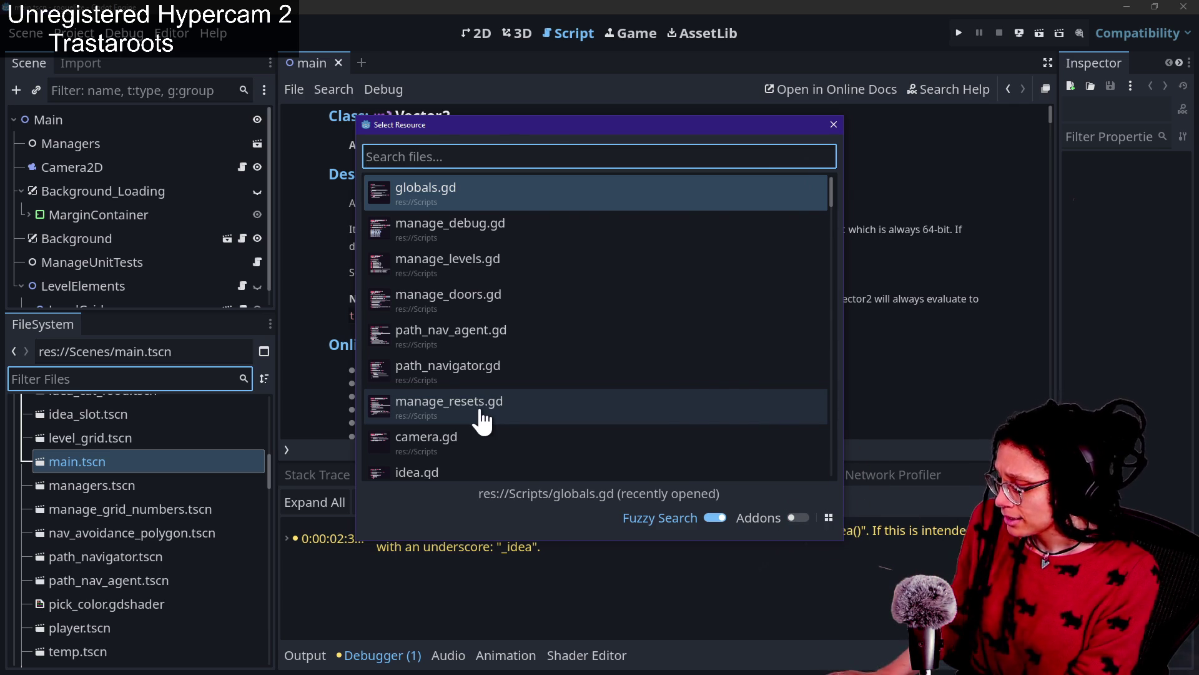
Search the whole project for 'abstract' and open the matching line in actor.gd.
{"action": "key", "text": "Escape"}
{"action": "key", "text": "ctrl+shift+f"}
{"action": "type", "text": "abstrac"}
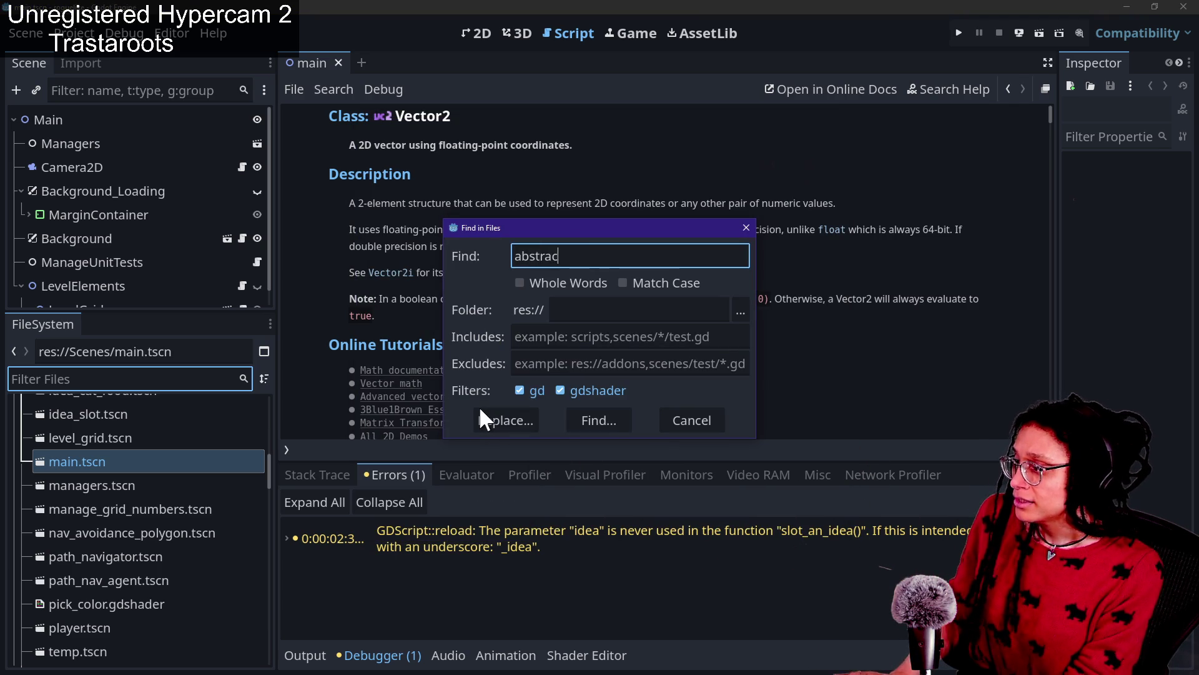
{"action": "type", "text": "t"}
{"action": "key", "text": "Return"}
{"action": "left_click", "coordinate": [436, 539]}
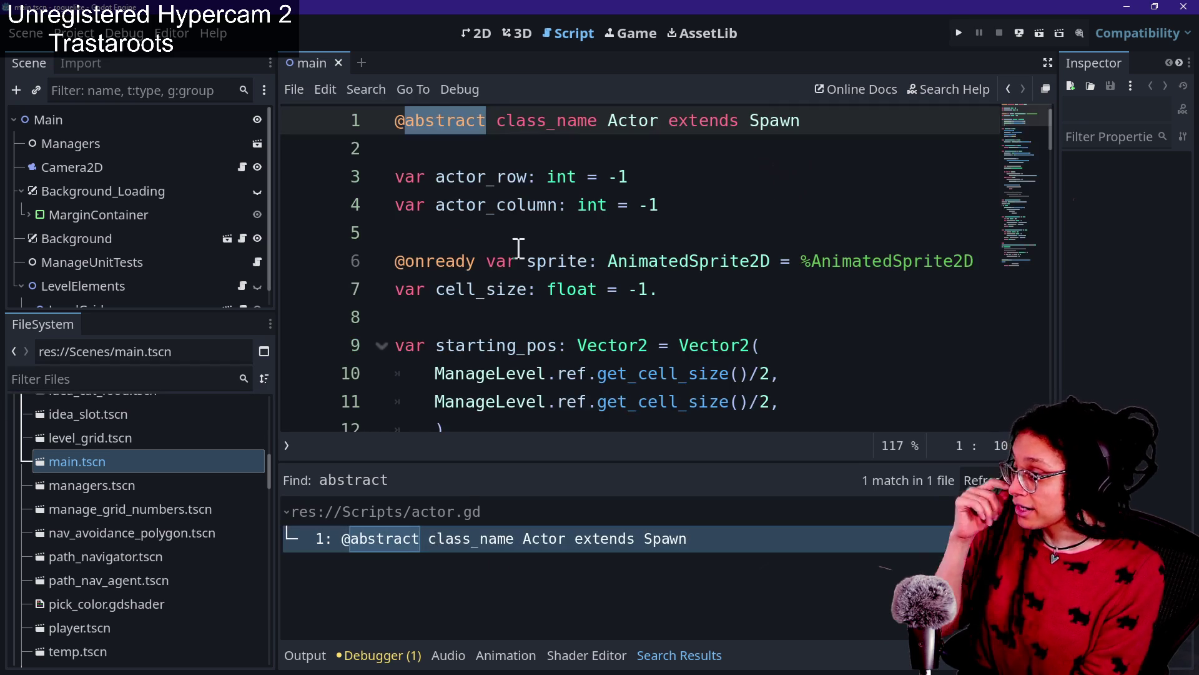
Review the opening lines of actor.gd around line 5, then run the game again.
{"action": "left_click", "coordinate": [427, 153]}
{"action": "left_click", "coordinate": [560, 244]}
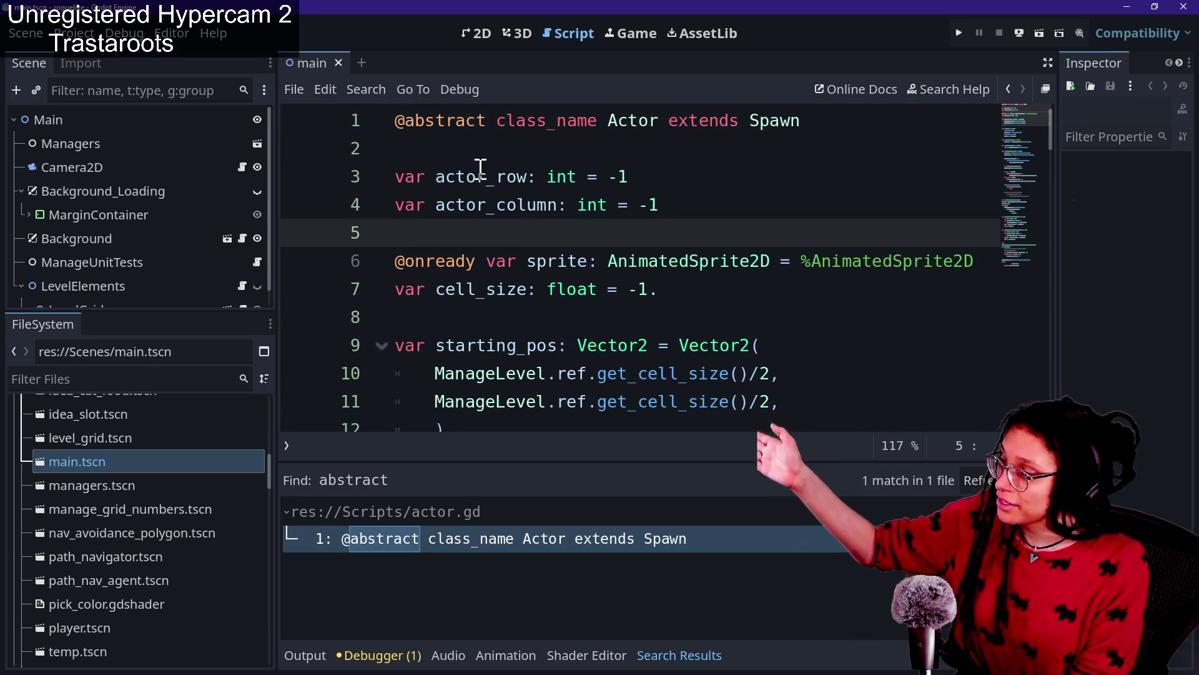
{"action": "left_click", "coordinate": [481, 170]}
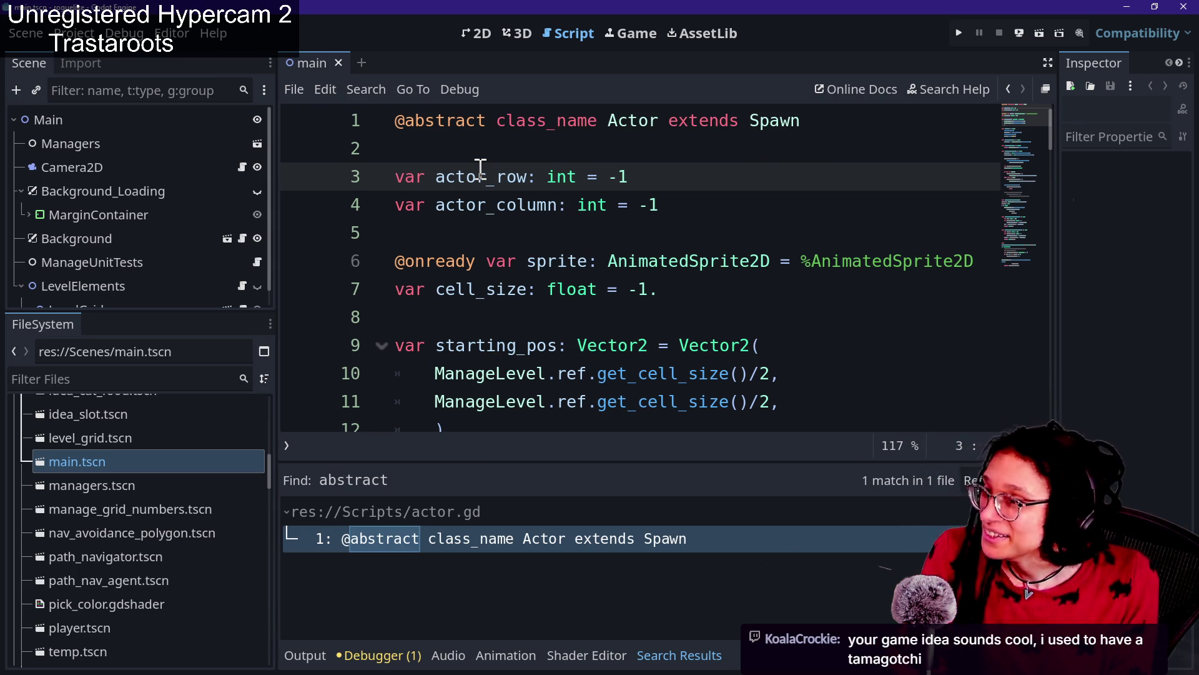
{"action": "key", "text": "Up"}
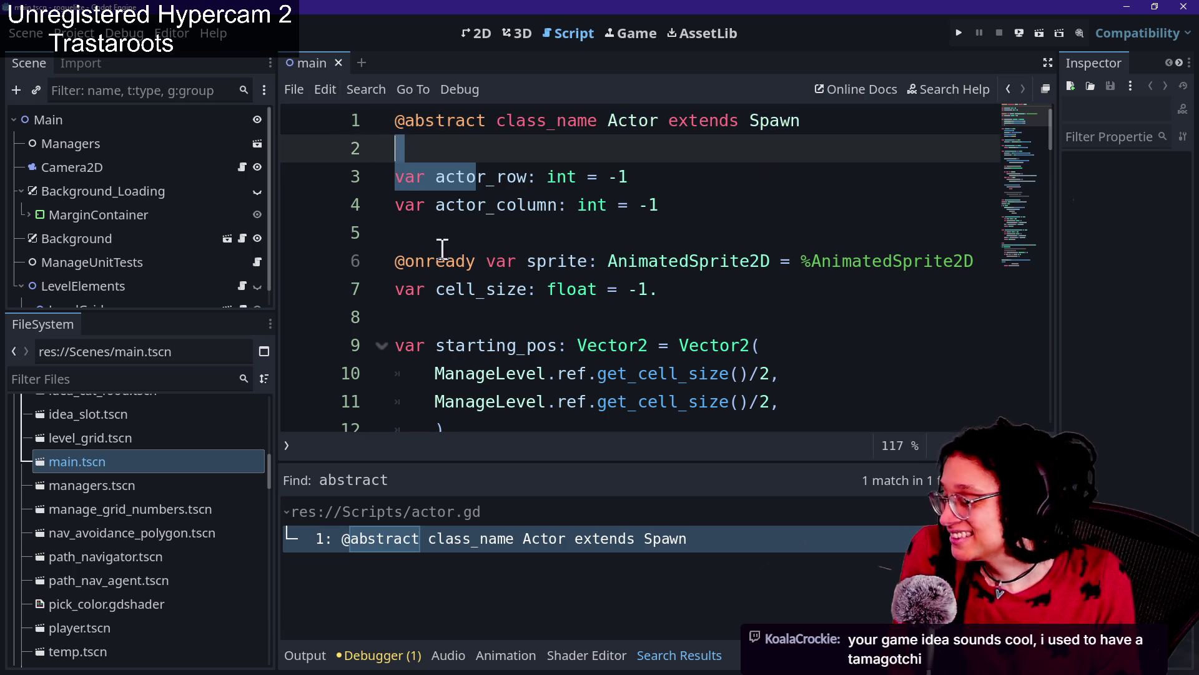
{"action": "key", "text": "Down"}
{"action": "key", "text": "Down"}
{"action": "key", "text": "Down"}
{"action": "key", "text": "Up"}
{"action": "key", "text": "Up"}
{"action": "key", "text": "Up"}
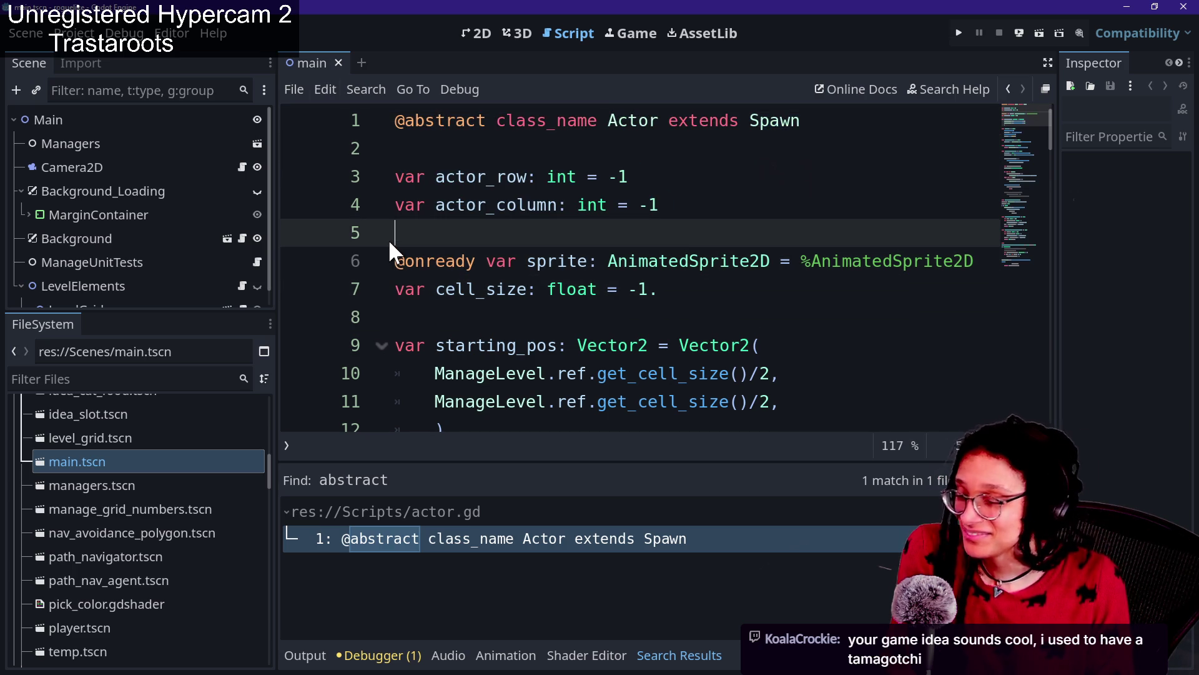
{"action": "left_click", "coordinate": [960, 25]}
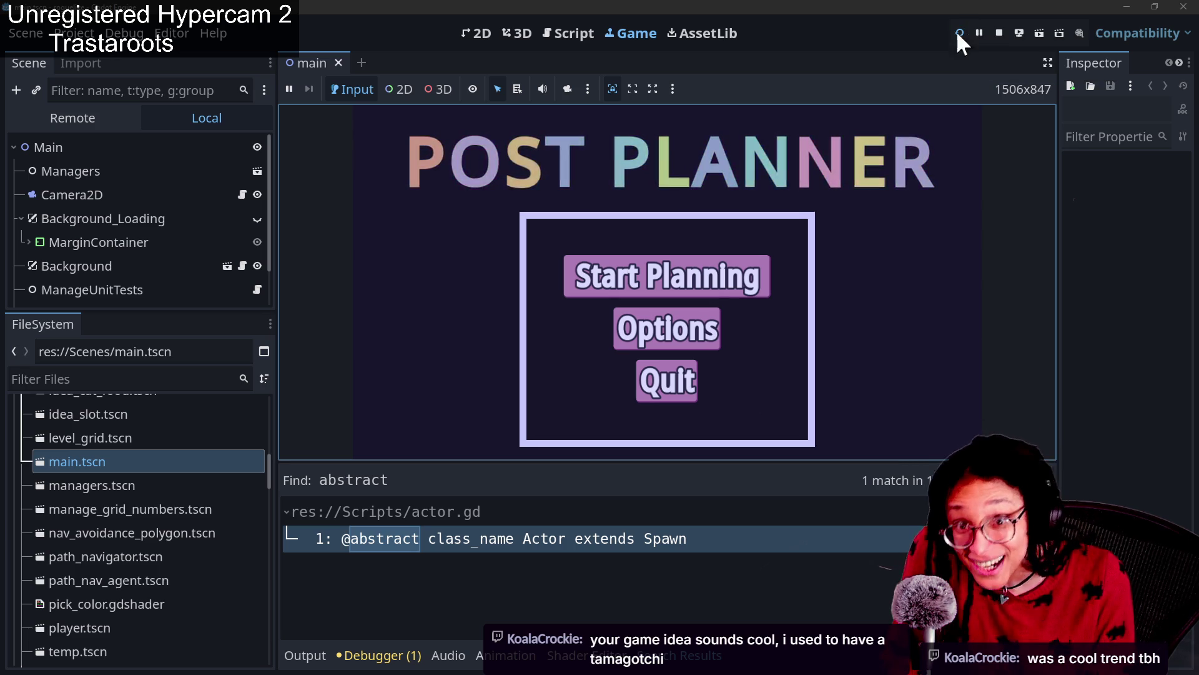
Start planning, enter a level with the cubstack platform, and pause the game.
{"action": "left_click", "coordinate": [621, 278]}
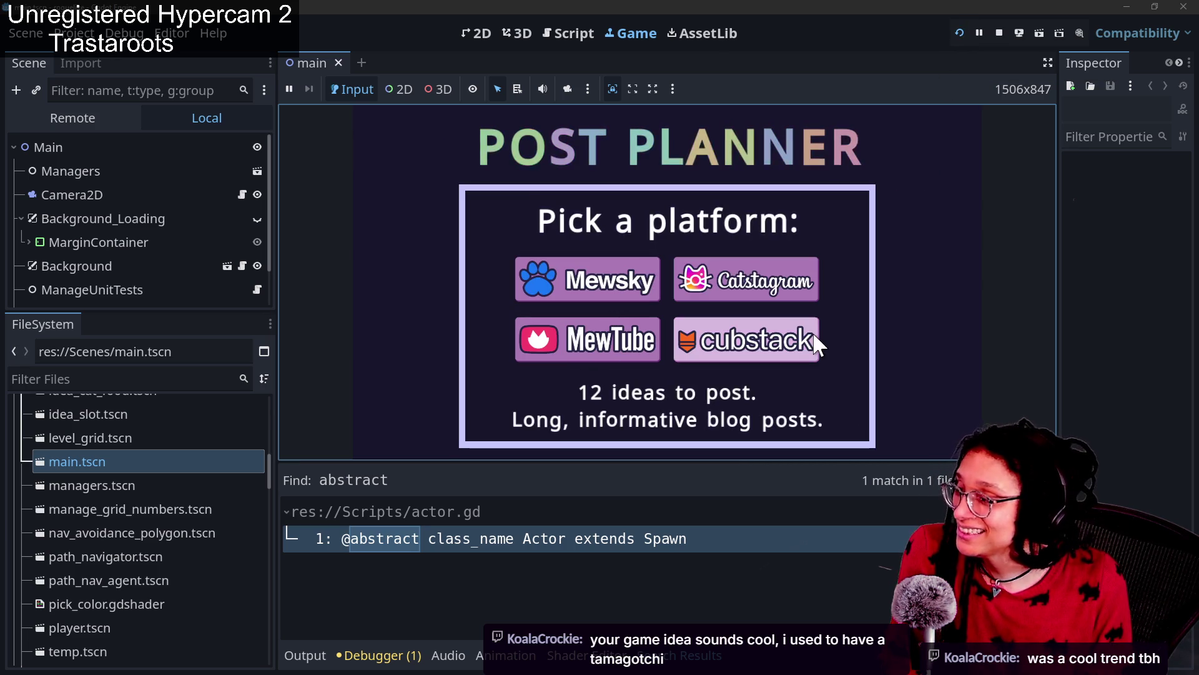
{"action": "left_click", "coordinate": [815, 341]}
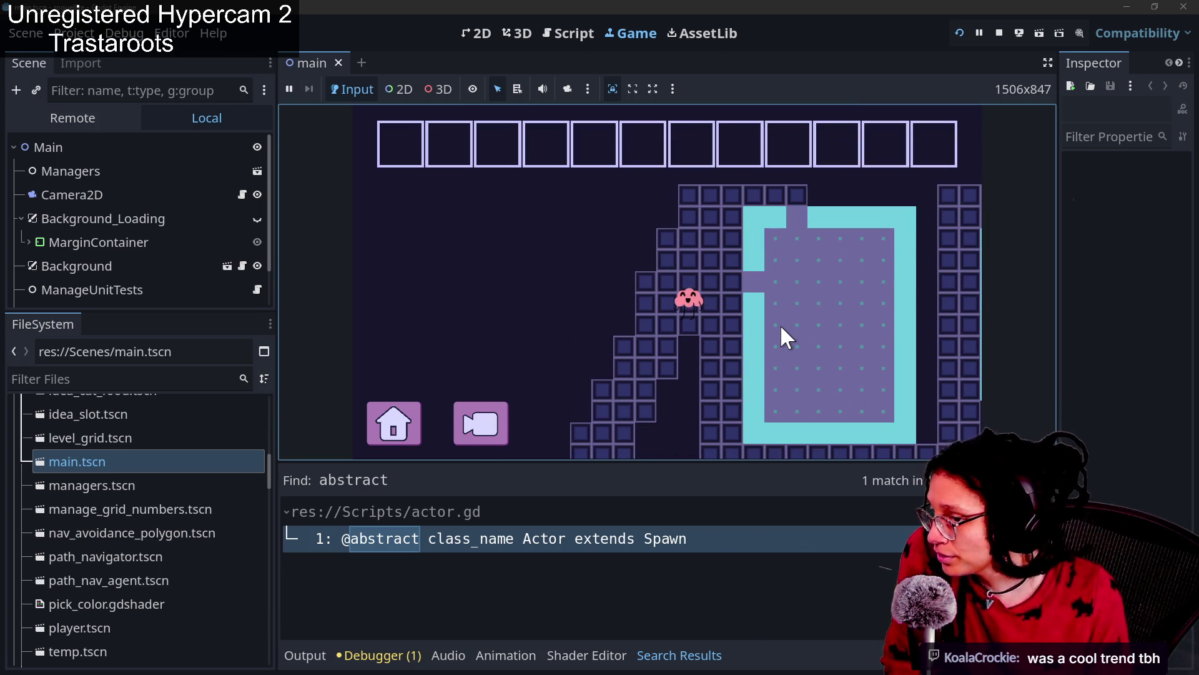
{"action": "left_click", "coordinate": [413, 438]}
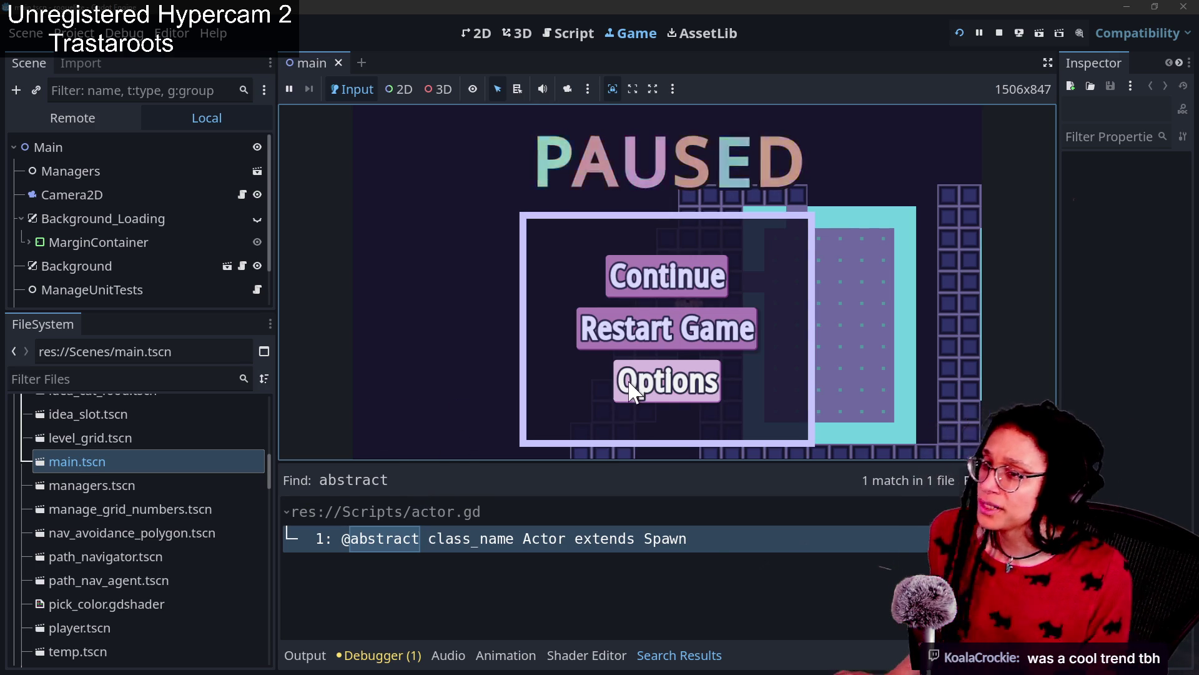
Load the Godot 4.6 release page, godotengine.org/releases/4.6, in a new Chrome tab.
{"action": "key", "text": "alt+Tab"}
{"action": "left_click", "coordinate": [303, 22]}
{"action": "type", "text": "4.6"}
{"action": "key", "text": "Down"}
{"action": "key", "text": "Return"}
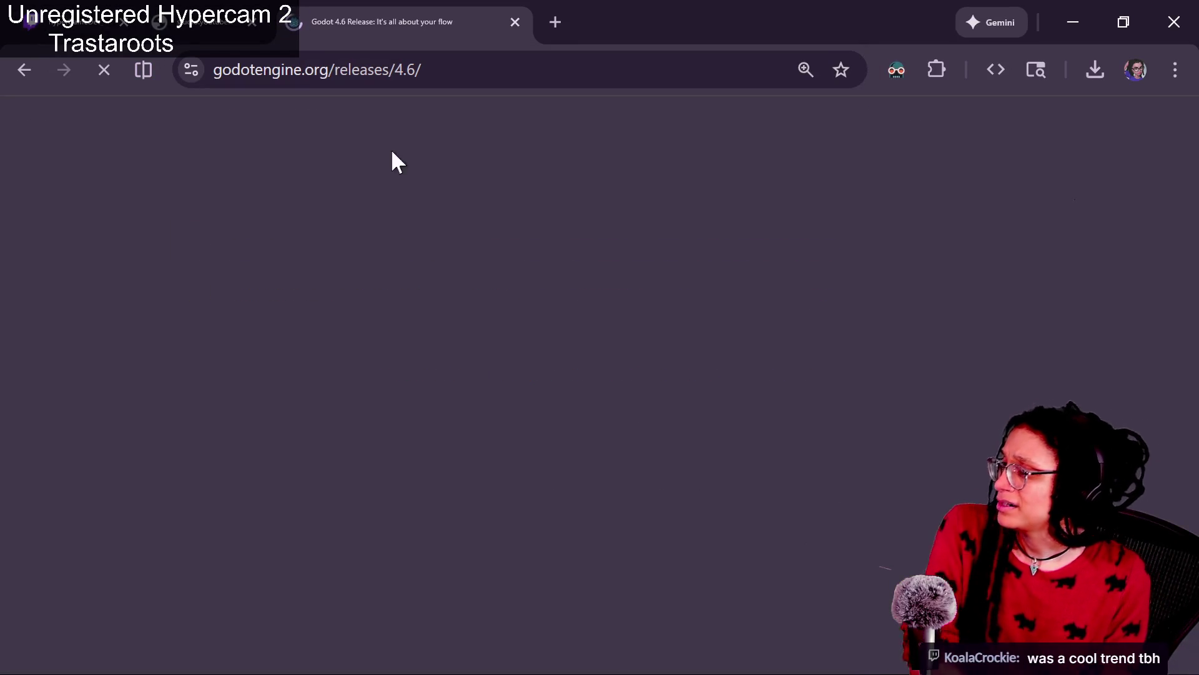
Read the Godot 4.6 release notes starting from the Core section.
{"action": "scroll", "coordinate": [662, 496], "scroll_direction": "down", "scroll_amount": 15}
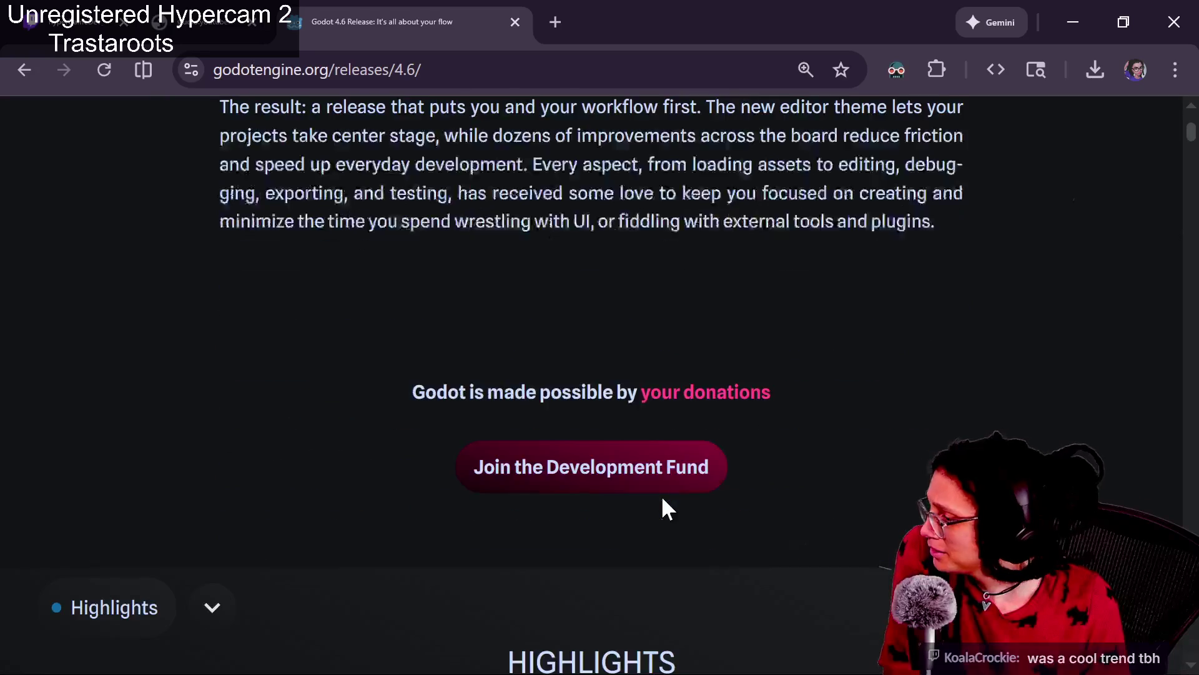
{"action": "scroll", "coordinate": [661, 496], "scroll_direction": "down", "scroll_amount": 10}
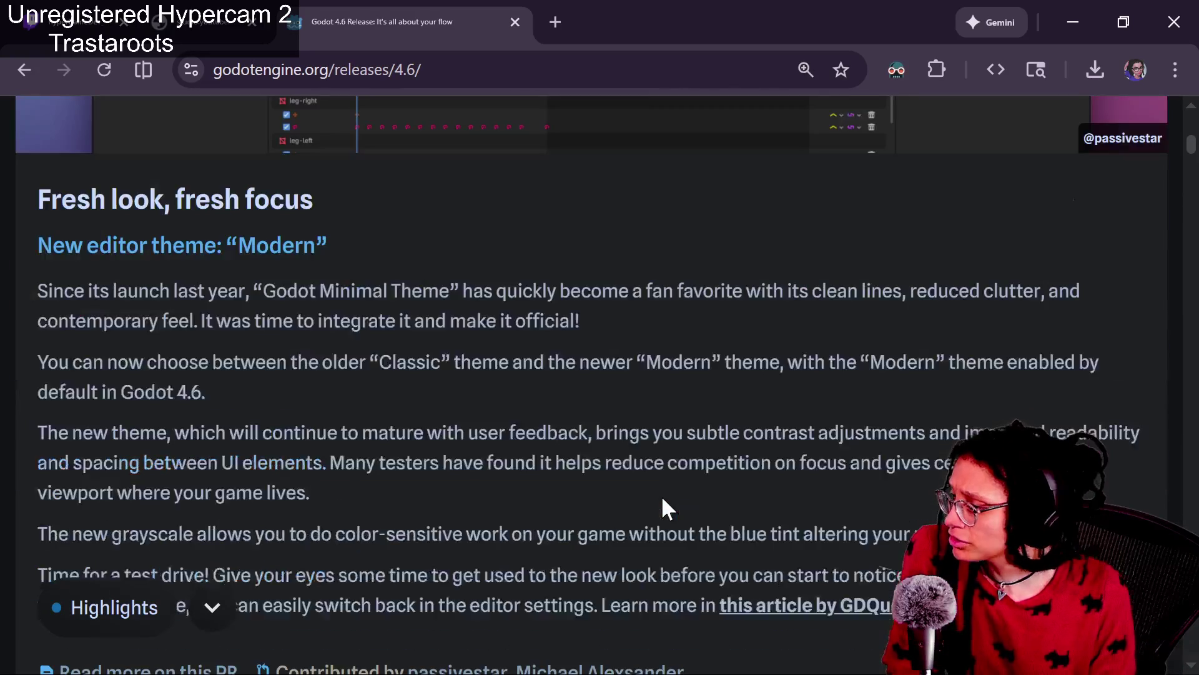
{"action": "scroll", "coordinate": [664, 498], "scroll_direction": "down", "scroll_amount": 5}
{"action": "scroll", "coordinate": [664, 498], "scroll_direction": "up", "scroll_amount": 11}
{"action": "scroll", "coordinate": [664, 498], "scroll_direction": "up", "scroll_amount": 7}
{"action": "scroll", "coordinate": [664, 498], "scroll_direction": "down", "scroll_amount": 20}
{"action": "scroll", "coordinate": [663, 500], "scroll_direction": "up", "scroll_amount": 7}
{"action": "scroll", "coordinate": [664, 509], "scroll_direction": "down", "scroll_amount": 15}
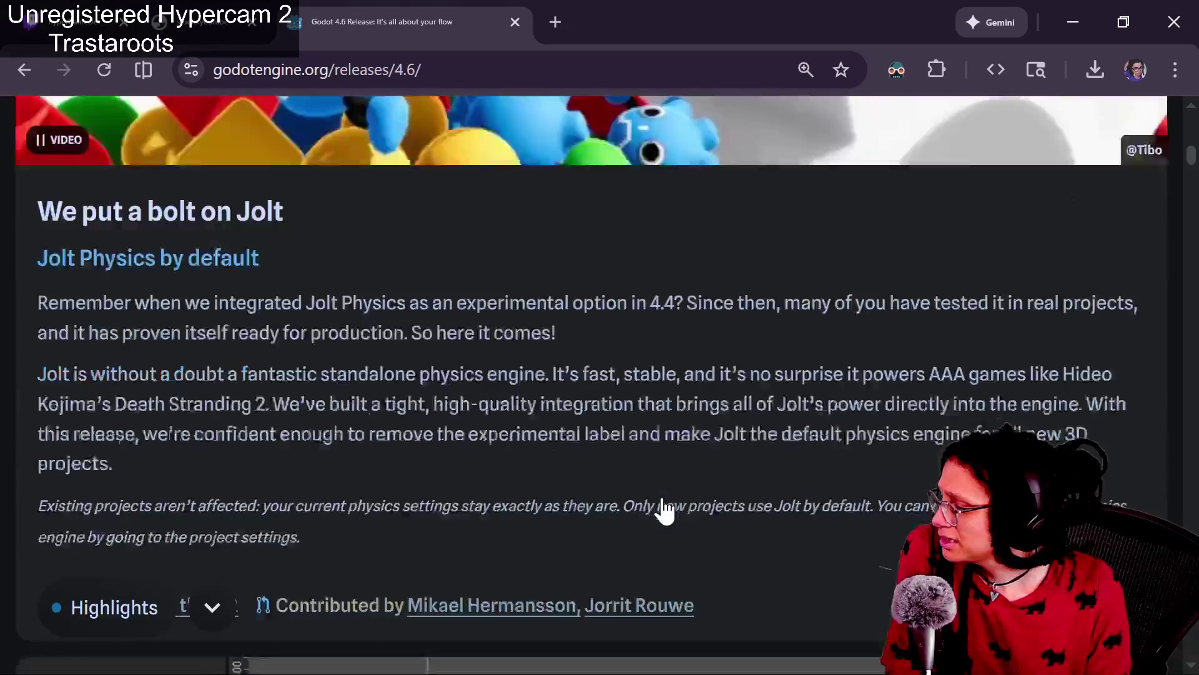
{"action": "scroll", "coordinate": [661, 496], "scroll_direction": "down", "scroll_amount": 3}
{"action": "scroll", "coordinate": [661, 496], "scroll_direction": "up", "scroll_amount": 7}
{"action": "scroll", "coordinate": [661, 496], "scroll_direction": "down", "scroll_amount": 7}
{"action": "scroll", "coordinate": [661, 496], "scroll_direction": "down", "scroll_amount": 14}
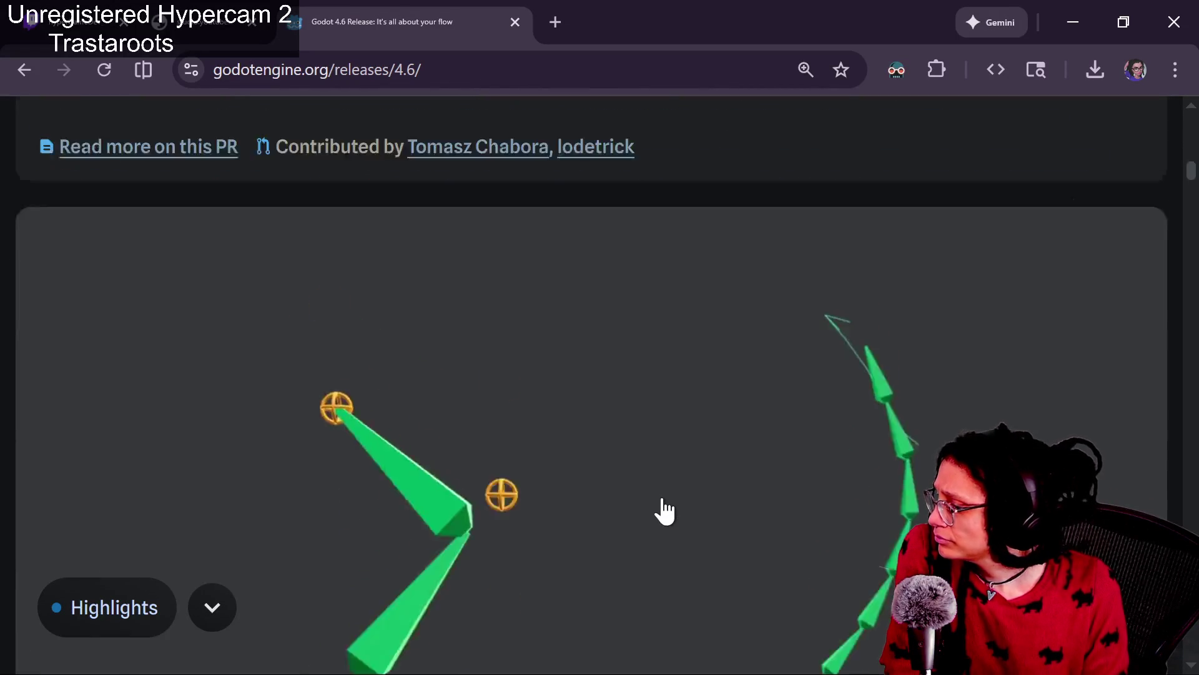
{"action": "scroll", "coordinate": [664, 500], "scroll_direction": "down", "scroll_amount": 15}
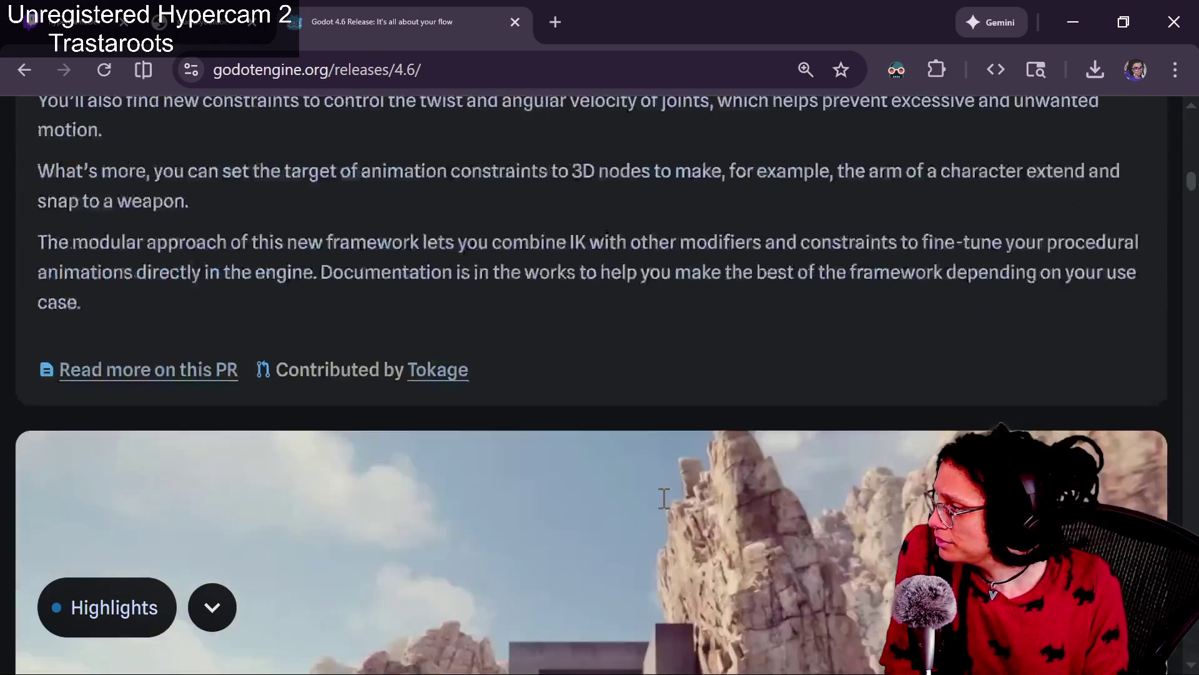
{"action": "scroll", "coordinate": [664, 509], "scroll_direction": "down", "scroll_amount": 15}
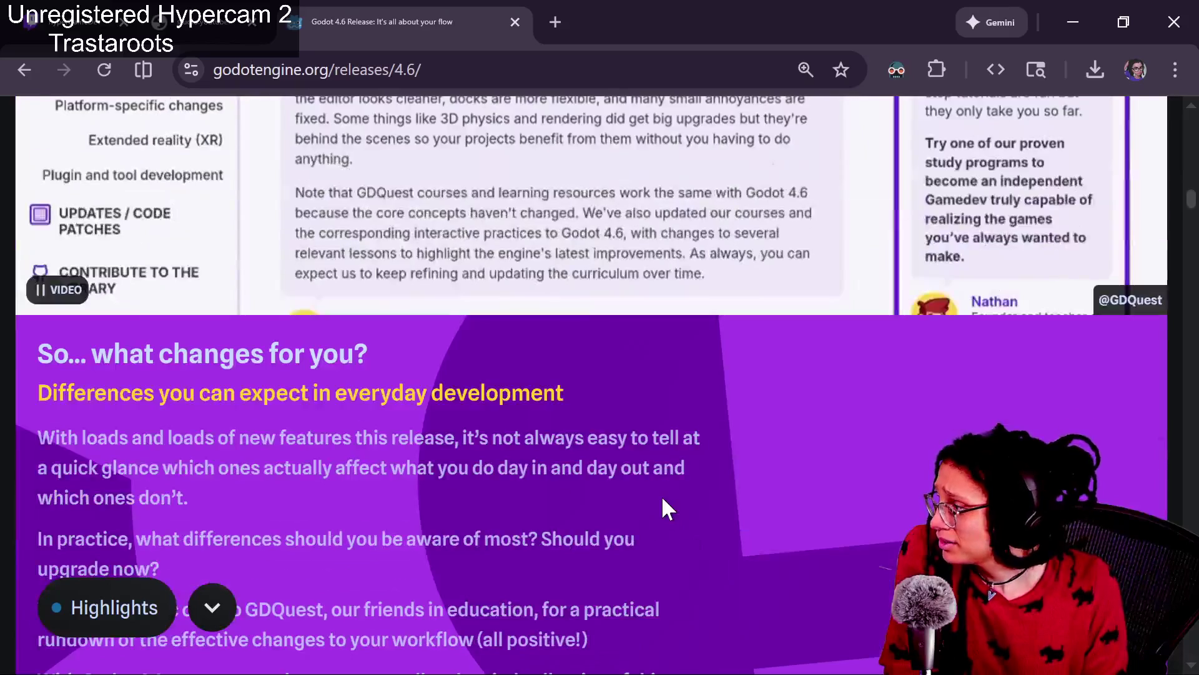
{"action": "scroll", "coordinate": [661, 496], "scroll_direction": "down", "scroll_amount": 15}
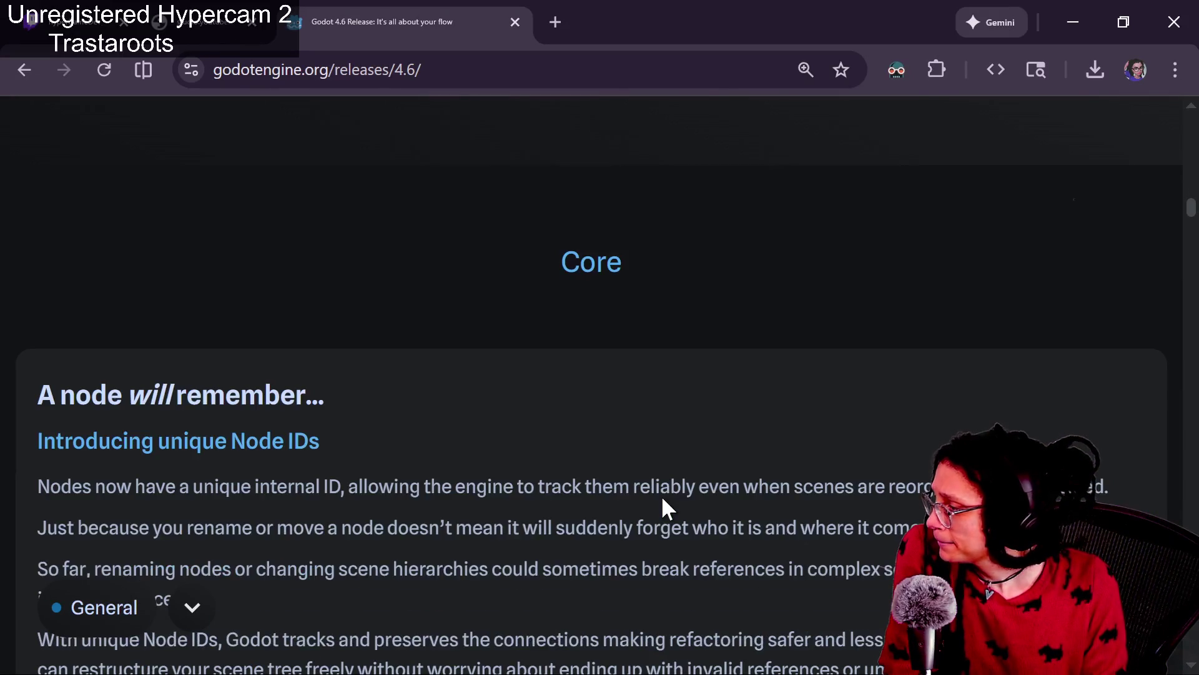
{"action": "scroll", "coordinate": [661, 495], "scroll_direction": "down", "scroll_amount": 8}
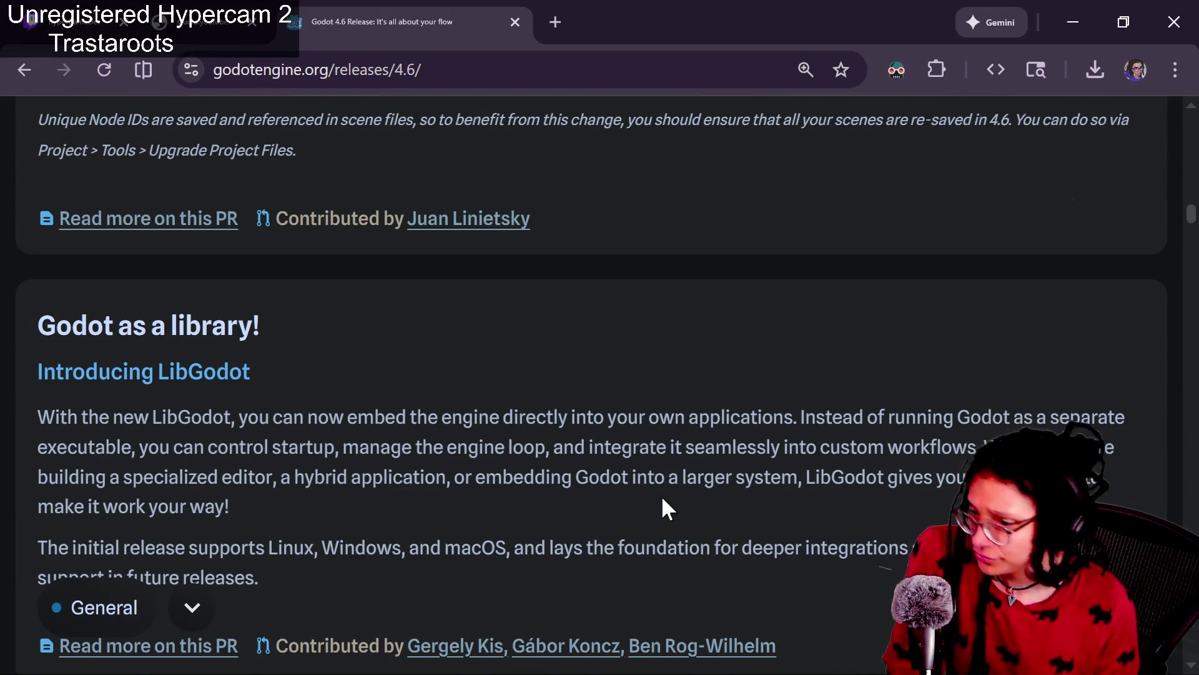
{"action": "scroll", "coordinate": [440, 571], "scroll_direction": "down", "scroll_amount": 2}
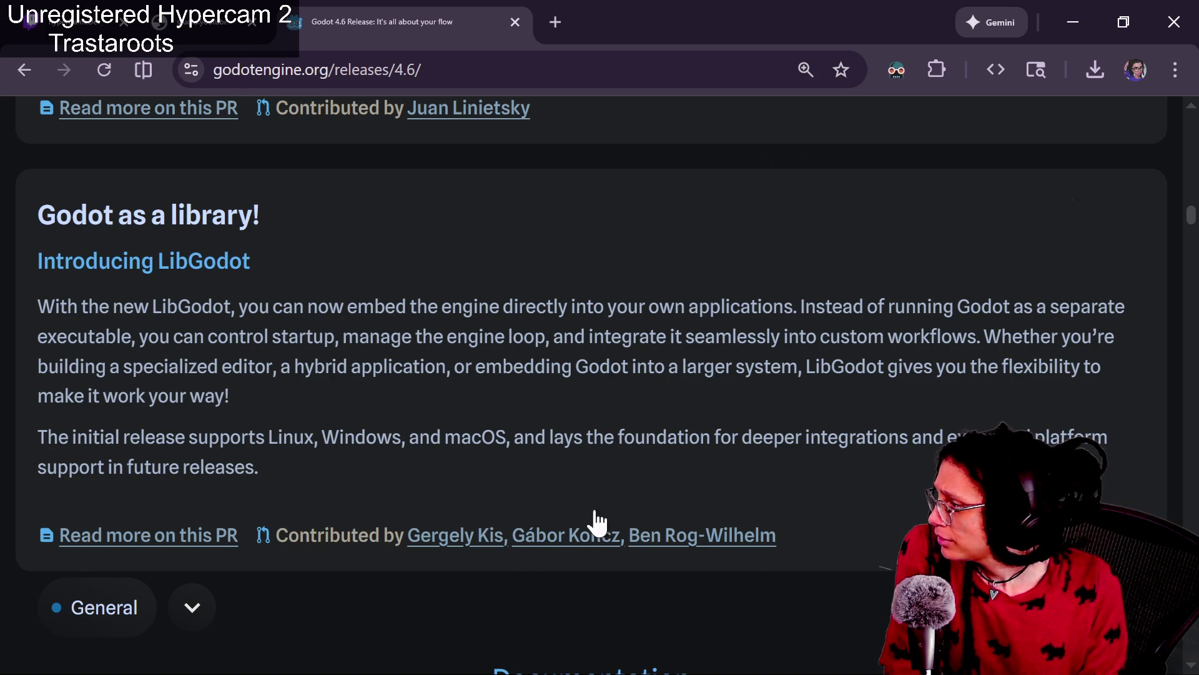
{"action": "scroll", "coordinate": [587, 468], "scroll_direction": "down", "scroll_amount": 9}
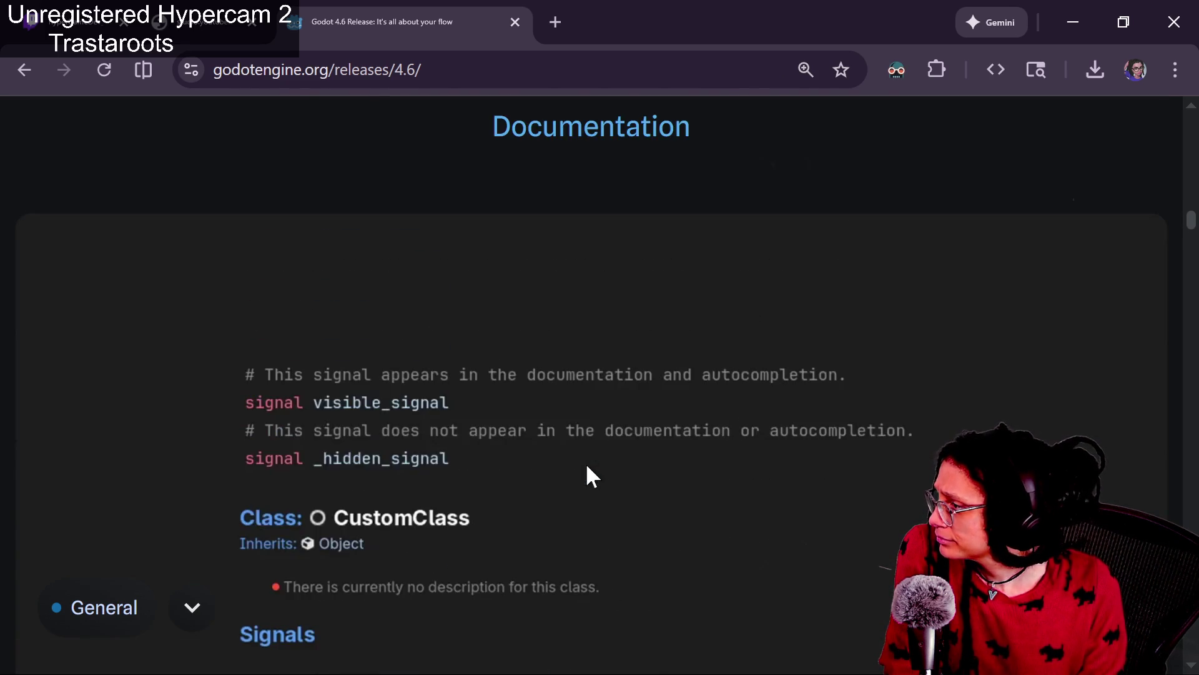
{"action": "scroll", "coordinate": [588, 473], "scroll_direction": "down", "scroll_amount": 8}
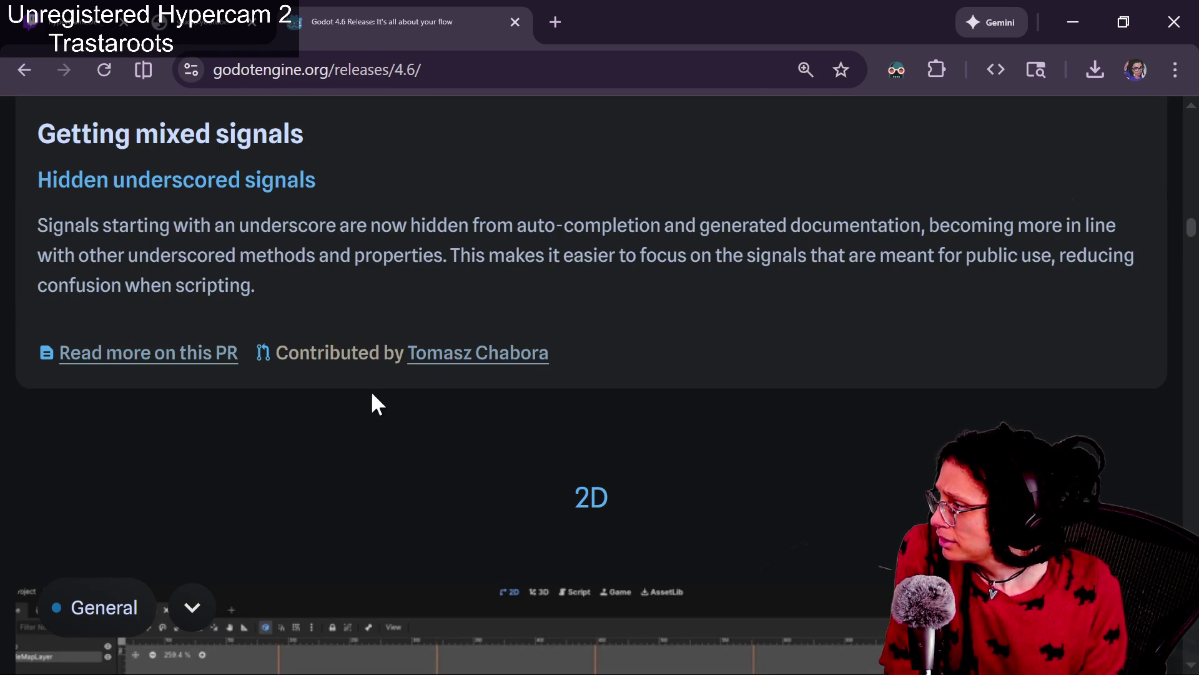
Highlight the underscored-signals note, read on to the GUI pivot section, then return to Godot.
{"action": "mouse_move", "coordinate": [155, 204]}
{"action": "left_mouse_down"}
{"action": "mouse_move", "coordinate": [298, 206]}
{"action": "mouse_move", "coordinate": [362, 235]}
{"action": "left_mouse_up"}
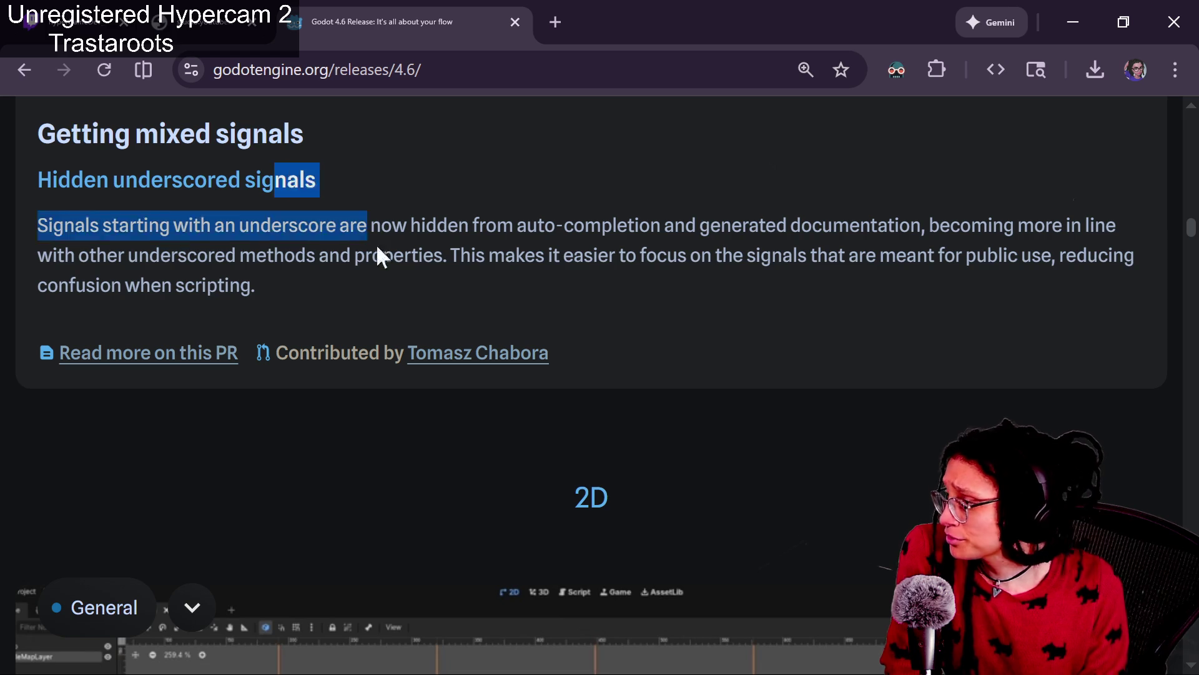
{"action": "left_click", "coordinate": [413, 249]}
{"action": "scroll", "coordinate": [432, 256], "scroll_direction": "down", "scroll_amount": 4}
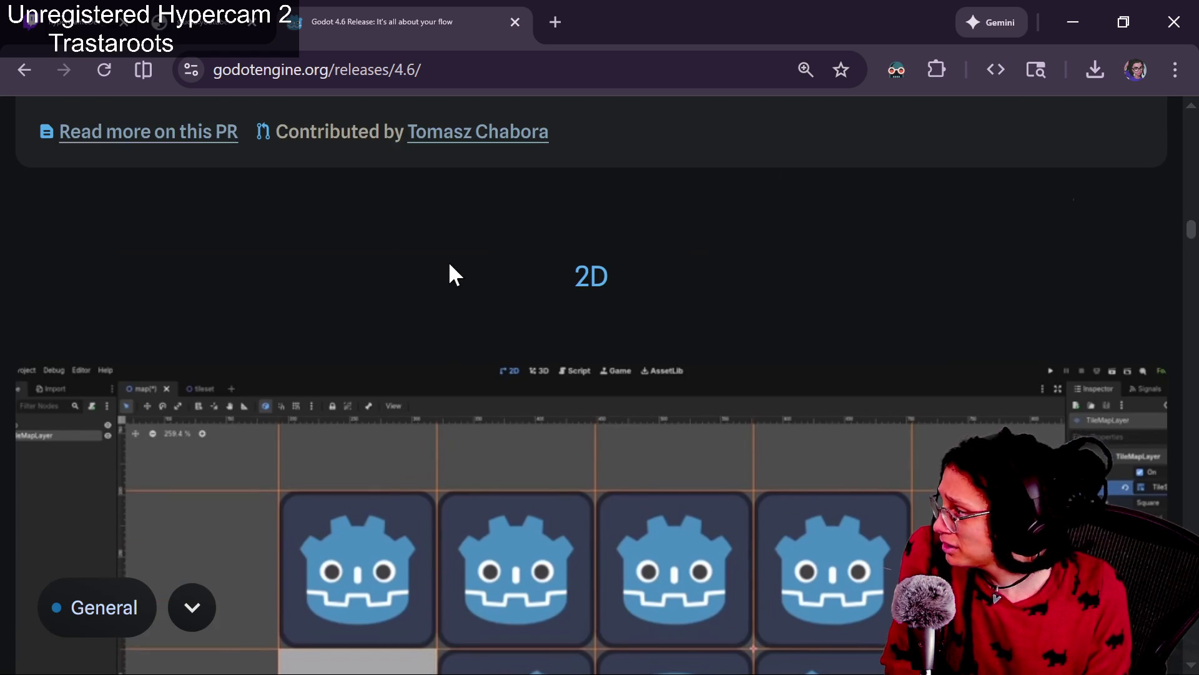
{"action": "scroll", "coordinate": [449, 269], "scroll_direction": "down", "scroll_amount": 9}
{"action": "scroll", "coordinate": [448, 273], "scroll_direction": "down", "scroll_amount": 14}
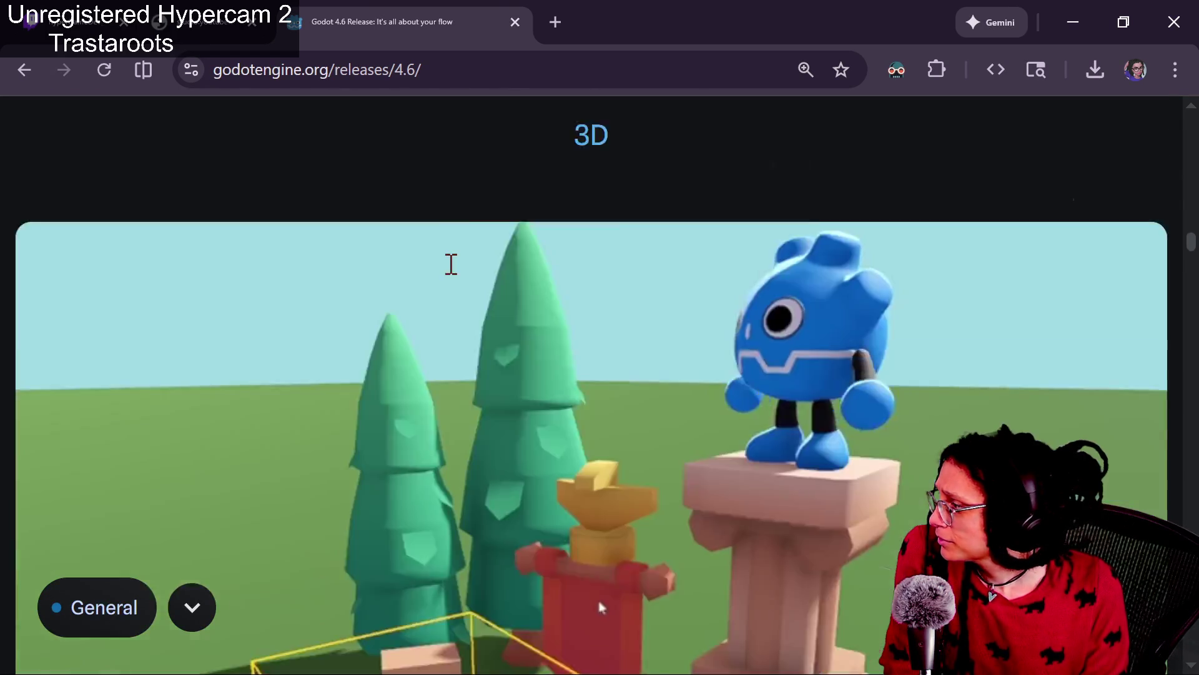
{"action": "scroll", "coordinate": [450, 269], "scroll_direction": "up", "scroll_amount": 6}
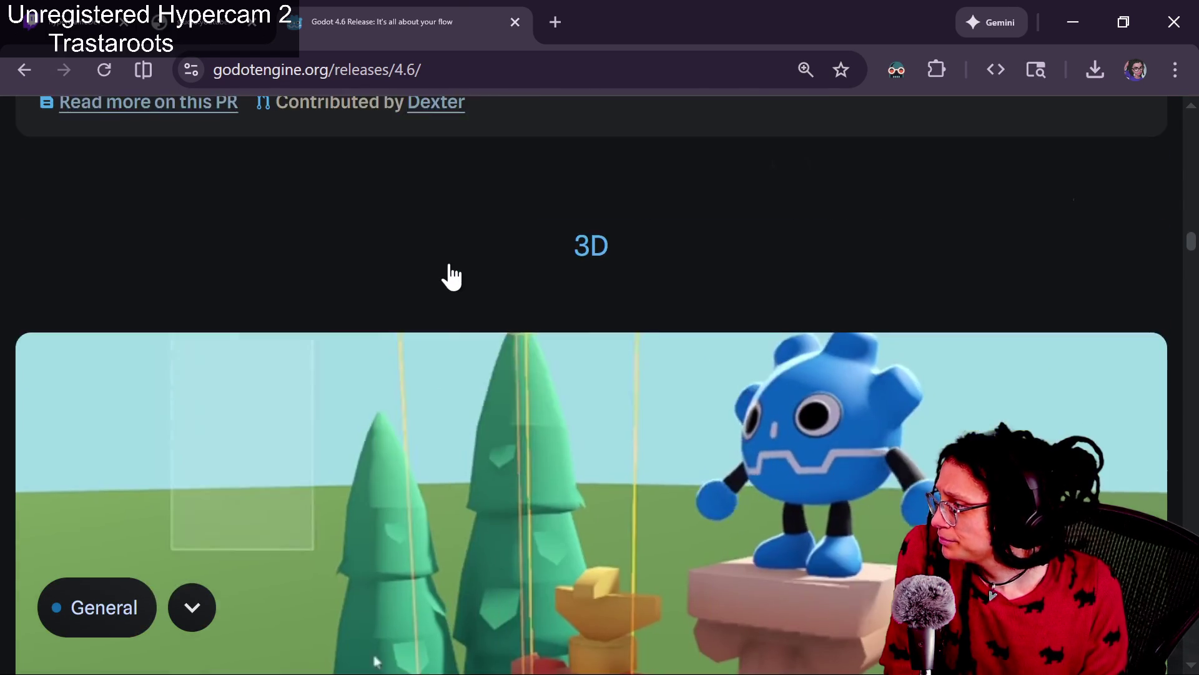
{"action": "scroll", "coordinate": [451, 269], "scroll_direction": "down", "scroll_amount": 3}
{"action": "scroll", "coordinate": [451, 268], "scroll_direction": "down", "scroll_amount": 15}
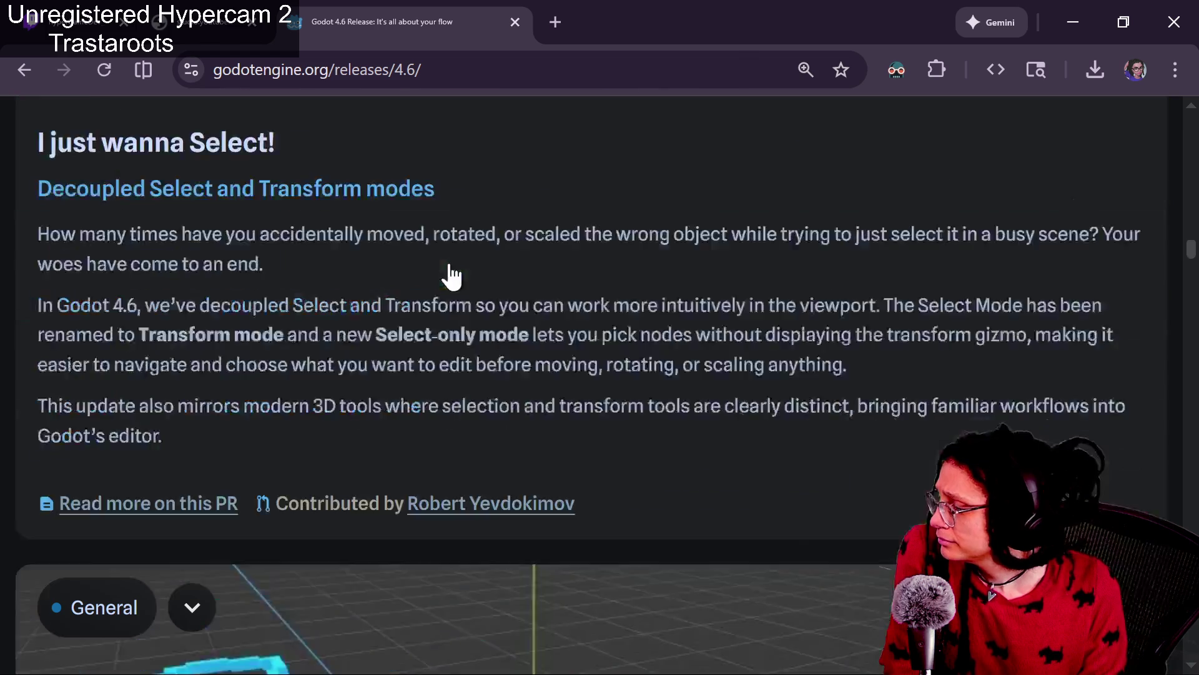
{"action": "scroll", "coordinate": [450, 267], "scroll_direction": "up", "scroll_amount": 2}
{"action": "scroll", "coordinate": [449, 274], "scroll_direction": "down", "scroll_amount": 12}
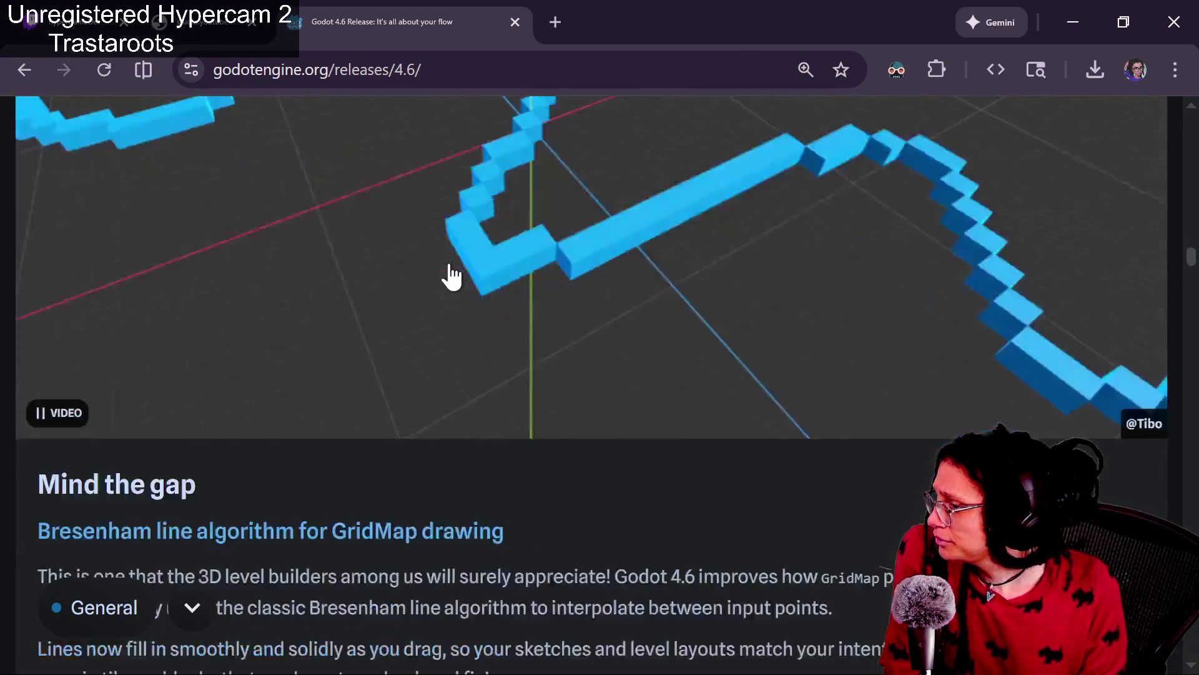
{"action": "scroll", "coordinate": [449, 266], "scroll_direction": "down", "scroll_amount": 18}
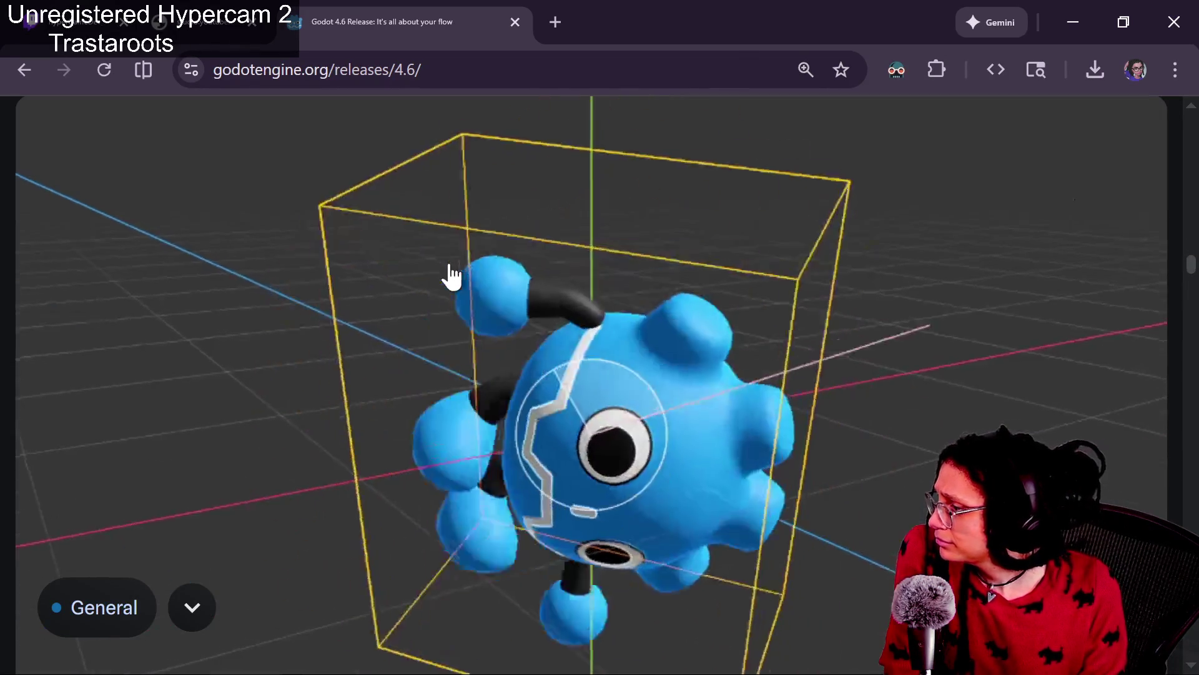
{"action": "scroll", "coordinate": [449, 274], "scroll_direction": "up", "scroll_amount": 3}
{"action": "scroll", "coordinate": [450, 274], "scroll_direction": "down", "scroll_amount": 18}
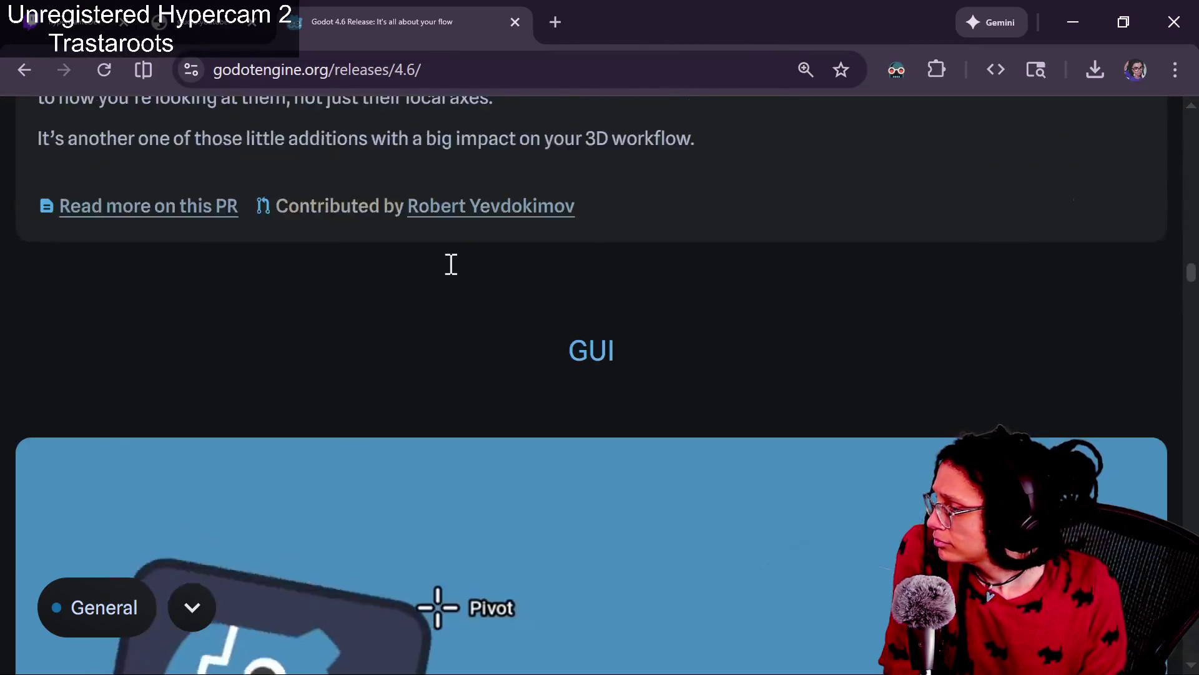
{"action": "scroll", "coordinate": [450, 274], "scroll_direction": "up", "scroll_amount": 8}
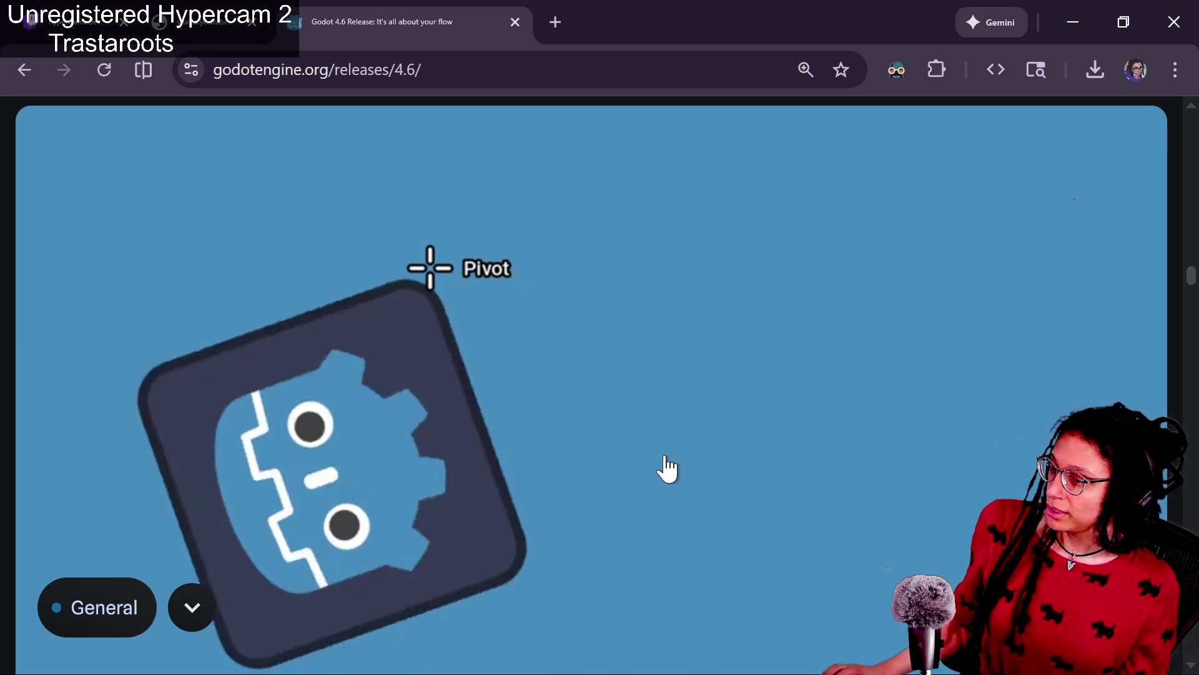
{"action": "key", "text": "alt+Tab"}
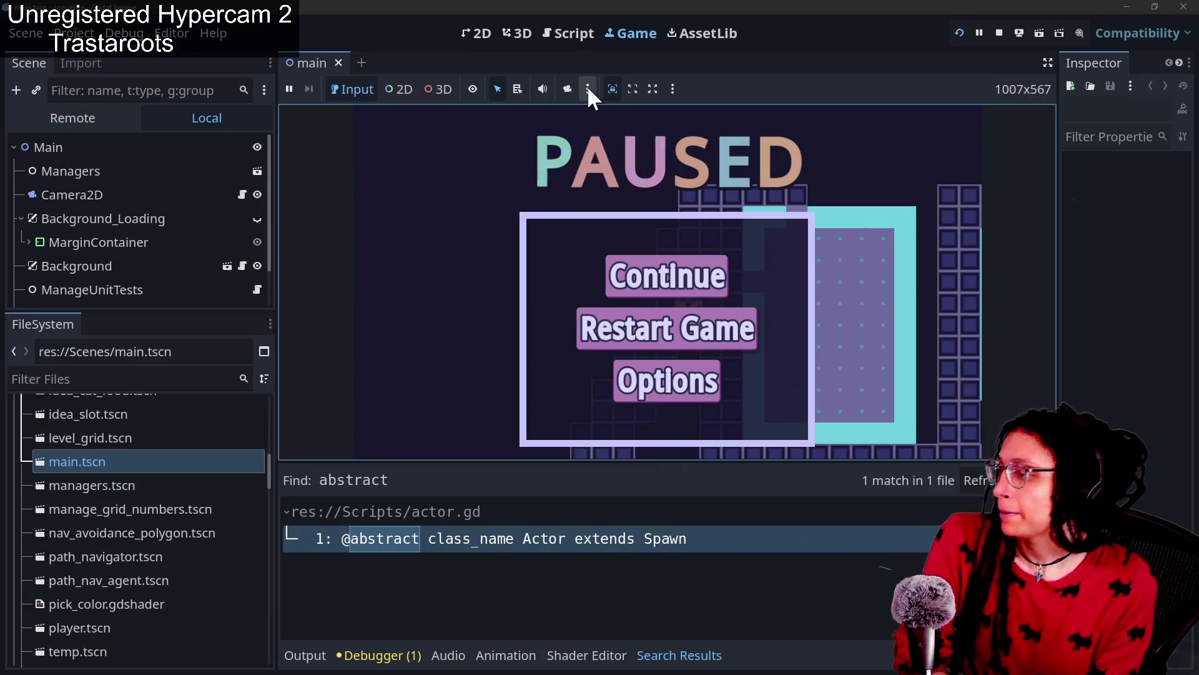
Resume the paused game and playtest it, switching camera views including zooming out to the whole map.
{"action": "left_click", "coordinate": [656, 287]}
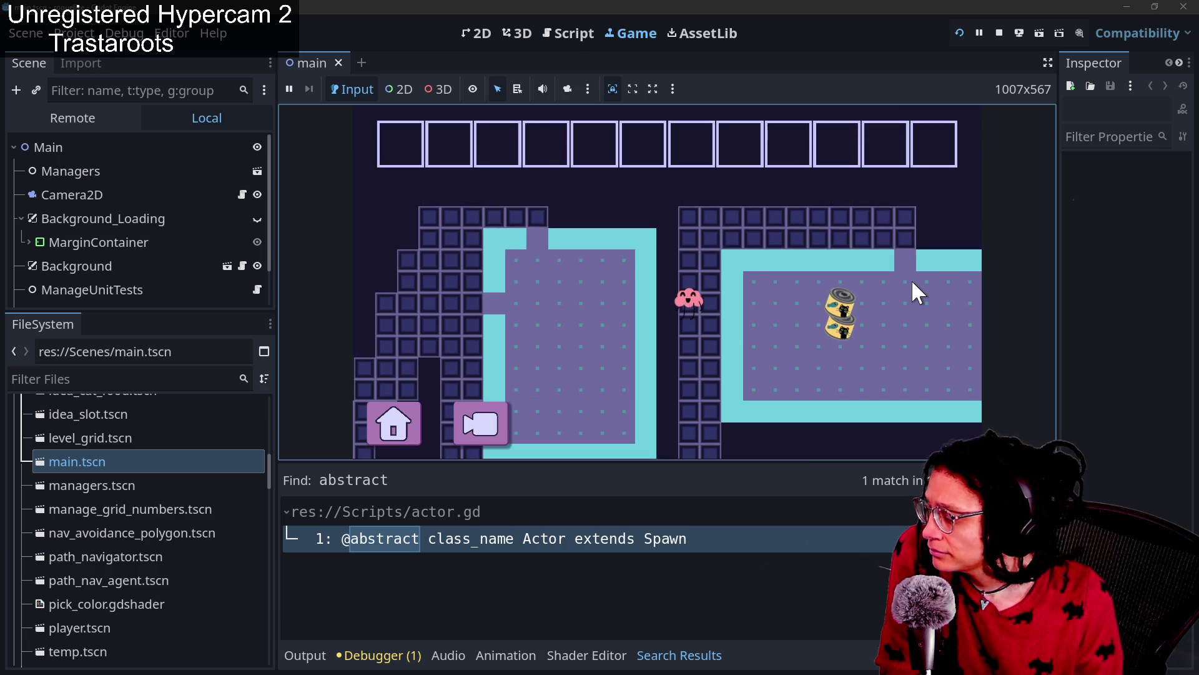
{"action": "left_click", "coordinate": [474, 425]}
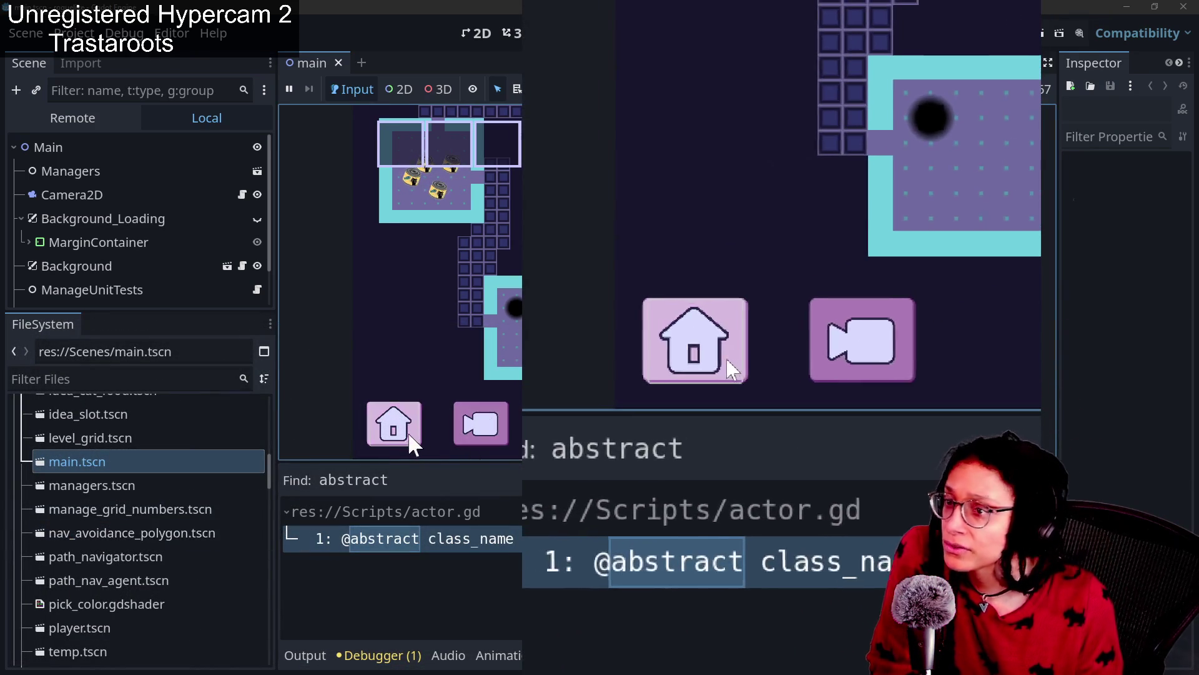
{"action": "left_click", "coordinate": [479, 431]}
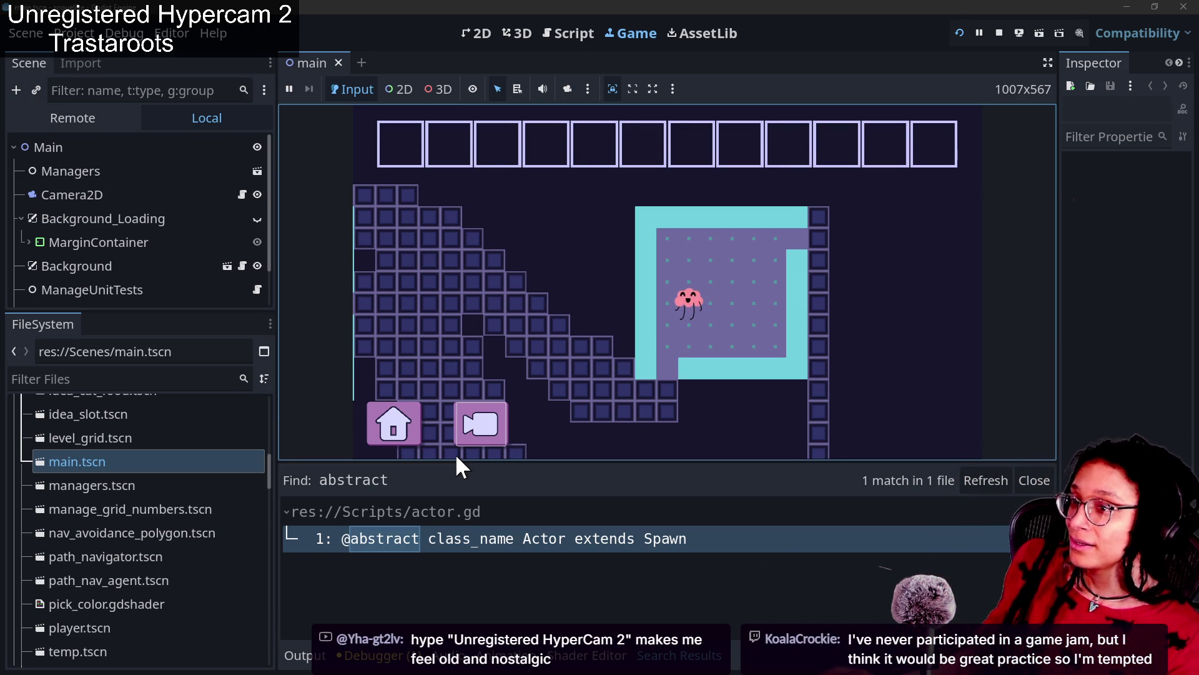
{"action": "key", "text": "alt+Tab"}
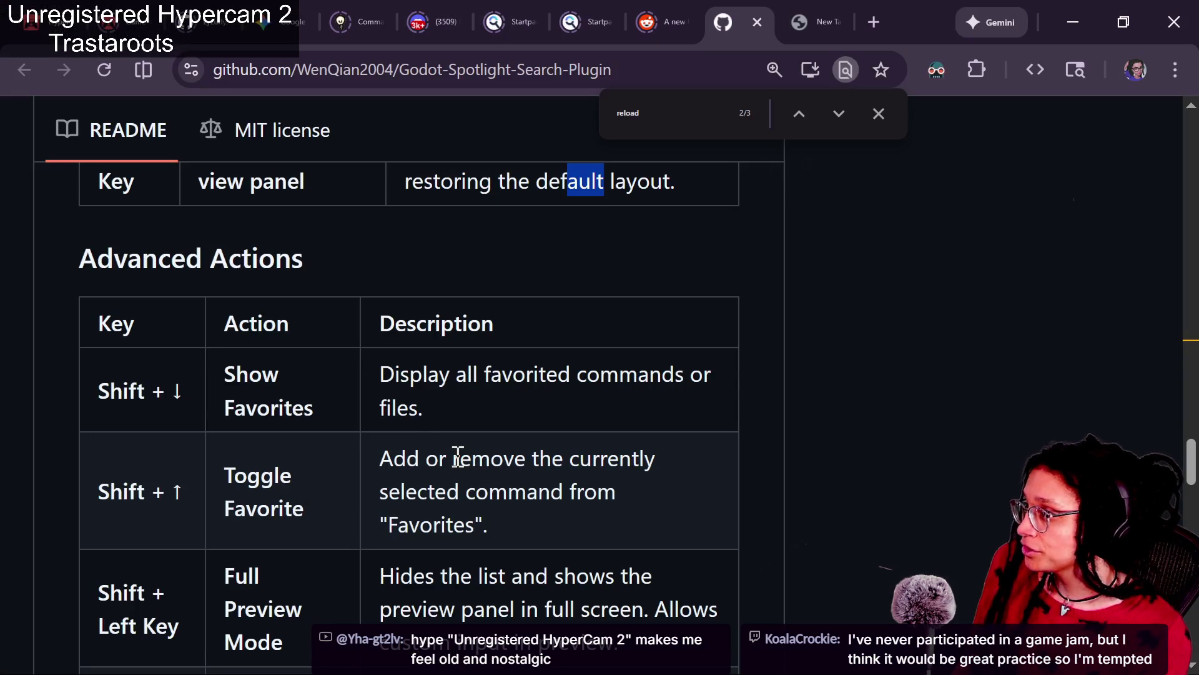
Look over the HyperGameDev jam table, then go back to the Game-like Jam Rogue page.
{"action": "left_click", "coordinate": [118, 6]}
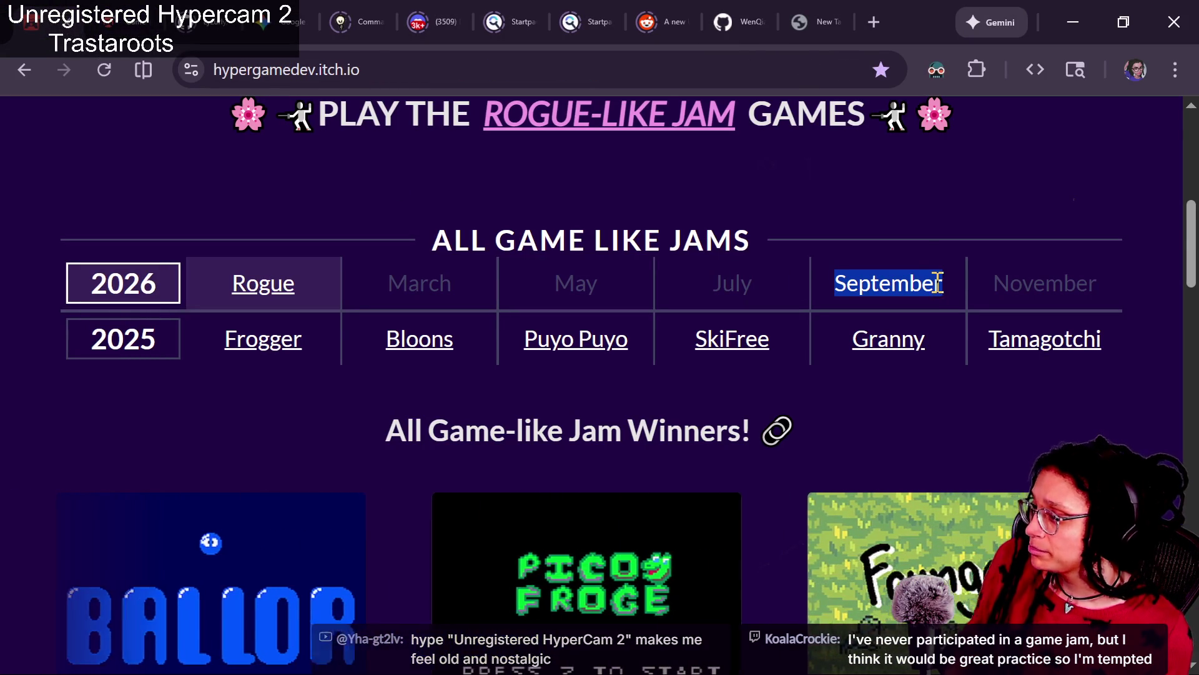
{"action": "left_click", "coordinate": [980, 225]}
{"action": "scroll", "coordinate": [982, 226], "scroll_direction": "up", "scroll_amount": 2}
{"action": "scroll", "coordinate": [978, 217], "scroll_direction": "up", "scroll_amount": 5}
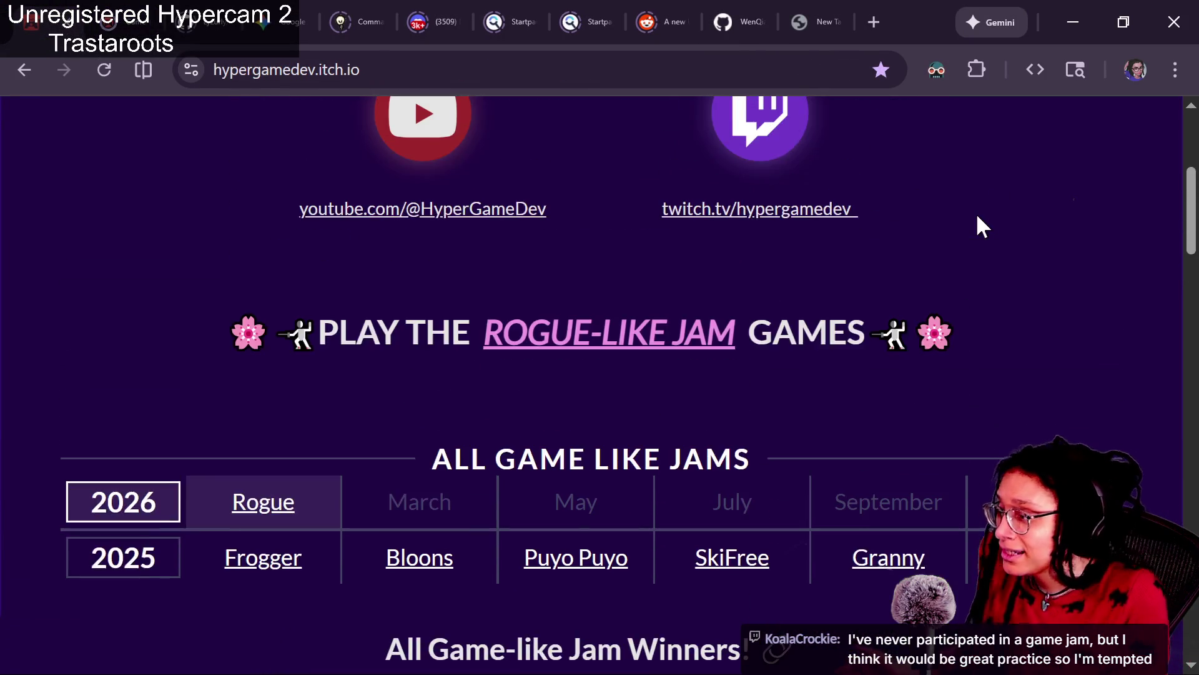
{"action": "scroll", "coordinate": [977, 216], "scroll_direction": "down", "scroll_amount": 7}
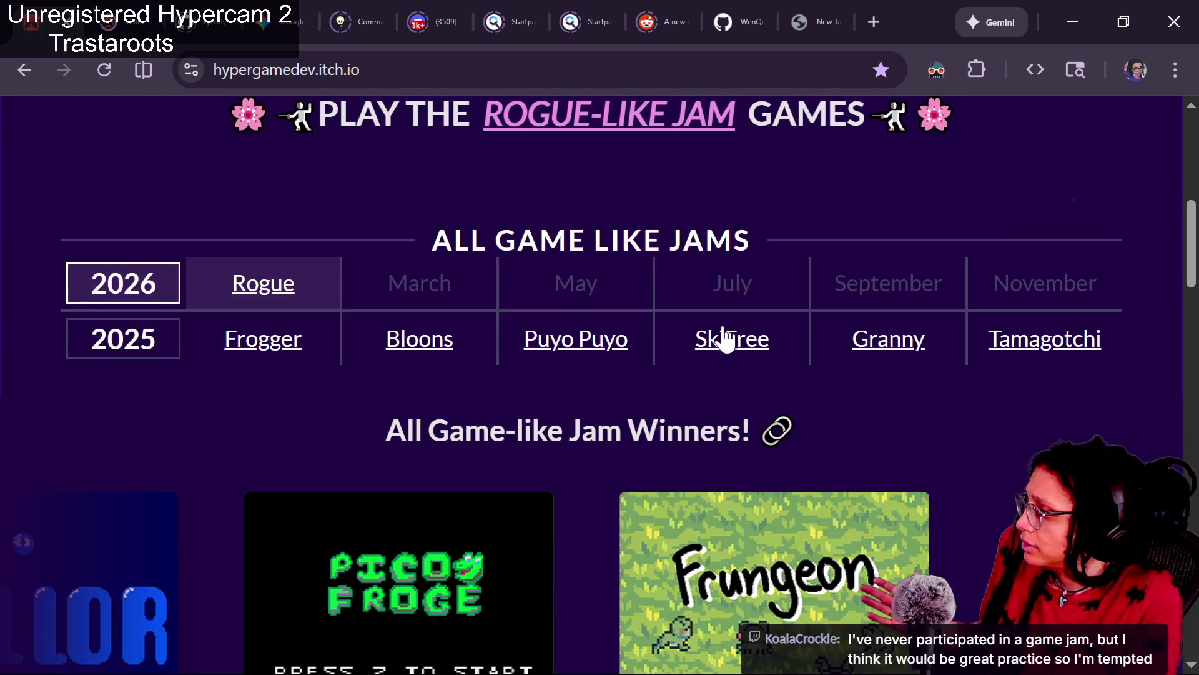
{"action": "key", "text": "alt+Left"}
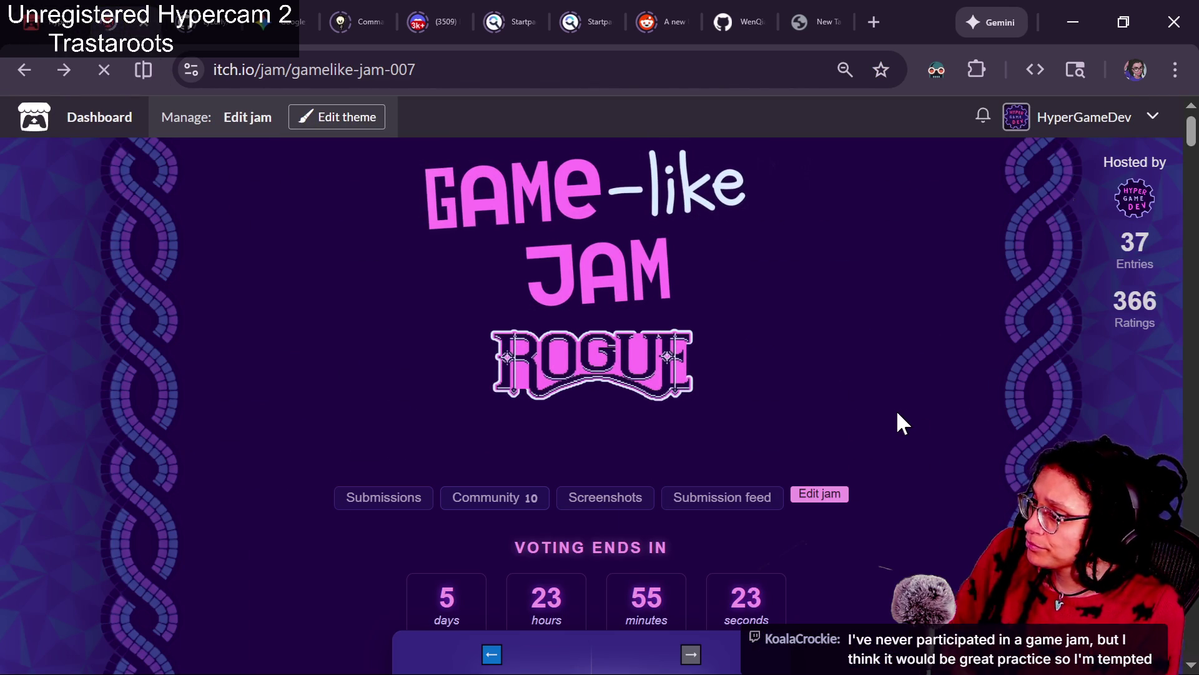
Scroll through the Game-like Jam 7 page, copy its URL, and return to the 4.6 release notes.
{"action": "scroll", "coordinate": [898, 414], "scroll_direction": "down", "scroll_amount": 3}
{"action": "scroll", "coordinate": [900, 420], "scroll_direction": "up", "scroll_amount": 3}
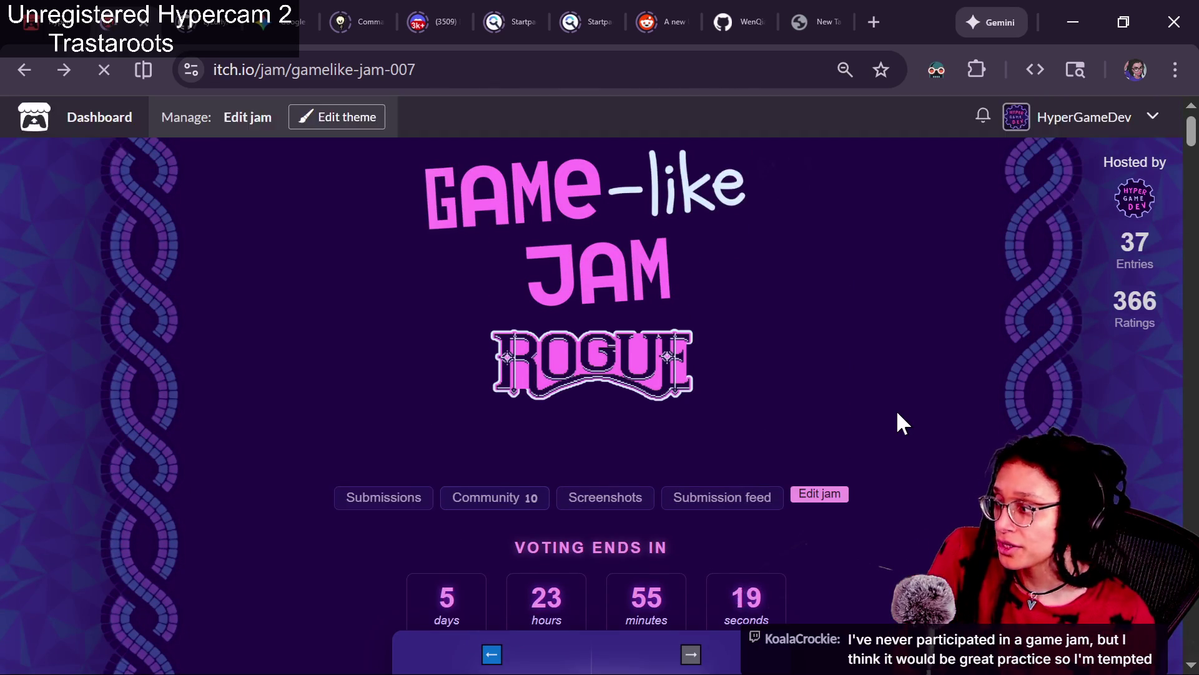
{"action": "scroll", "coordinate": [896, 410], "scroll_direction": "down", "scroll_amount": 3}
{"action": "scroll", "coordinate": [897, 413], "scroll_direction": "down", "scroll_amount": 2}
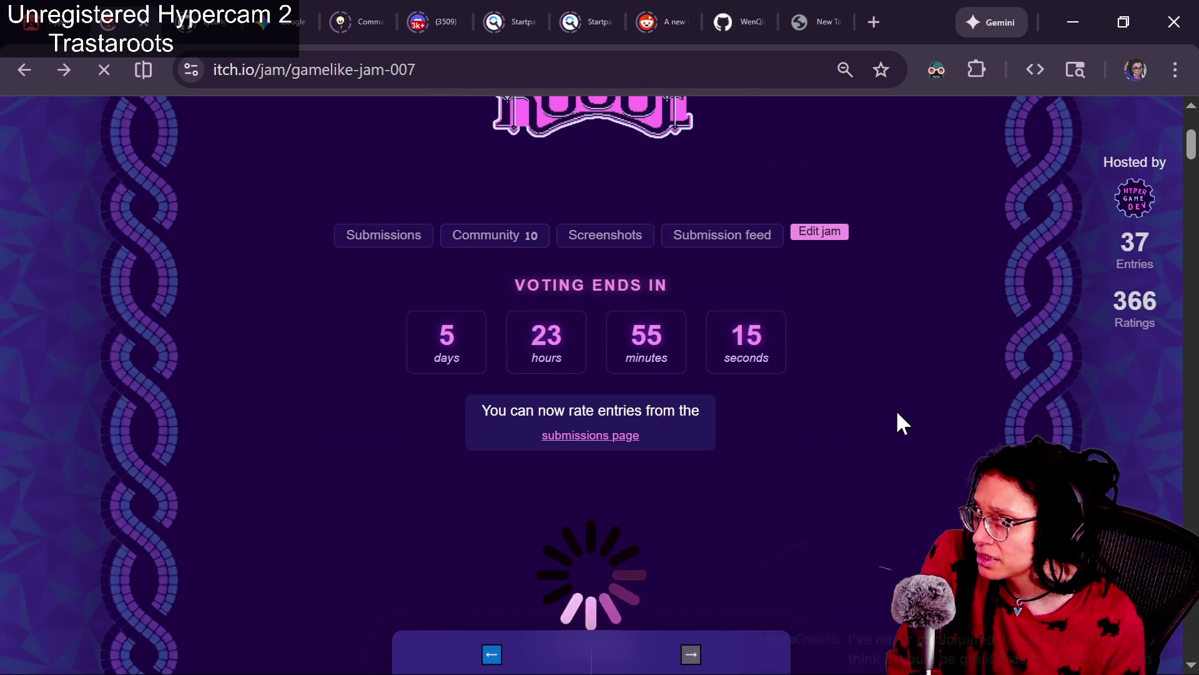
{"action": "scroll", "coordinate": [897, 413], "scroll_direction": "up", "scroll_amount": 1}
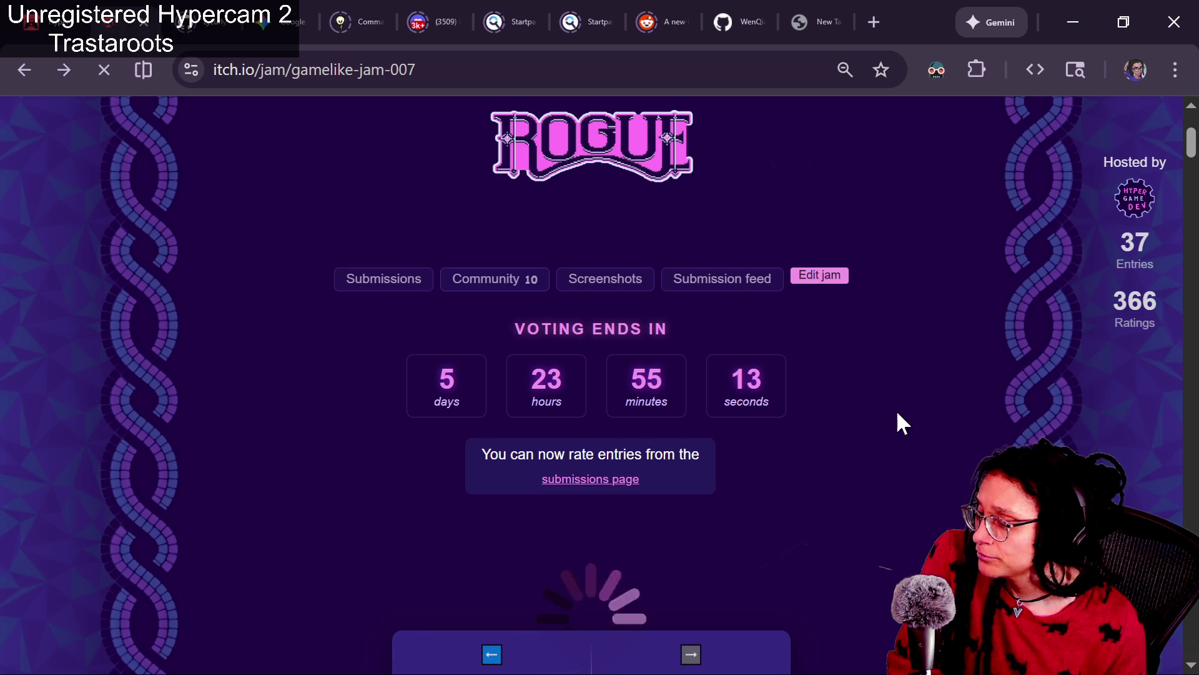
{"action": "scroll", "coordinate": [897, 413], "scroll_direction": "down", "scroll_amount": 3}
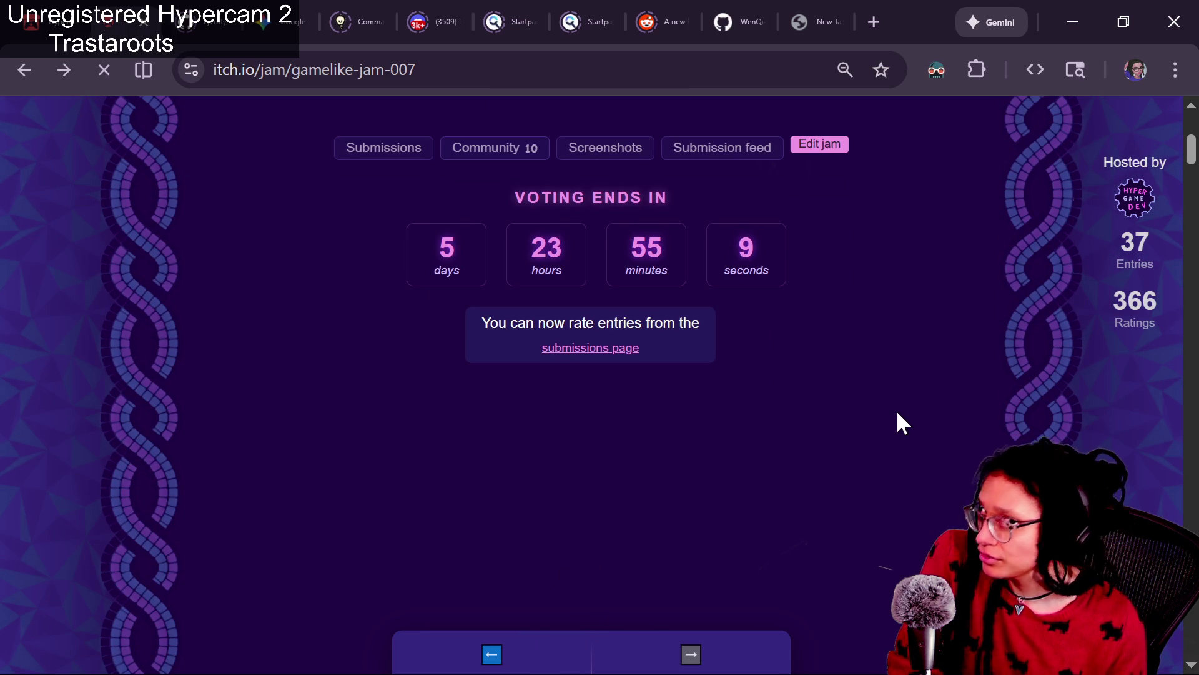
{"action": "scroll", "coordinate": [897, 414], "scroll_direction": "down", "scroll_amount": 5}
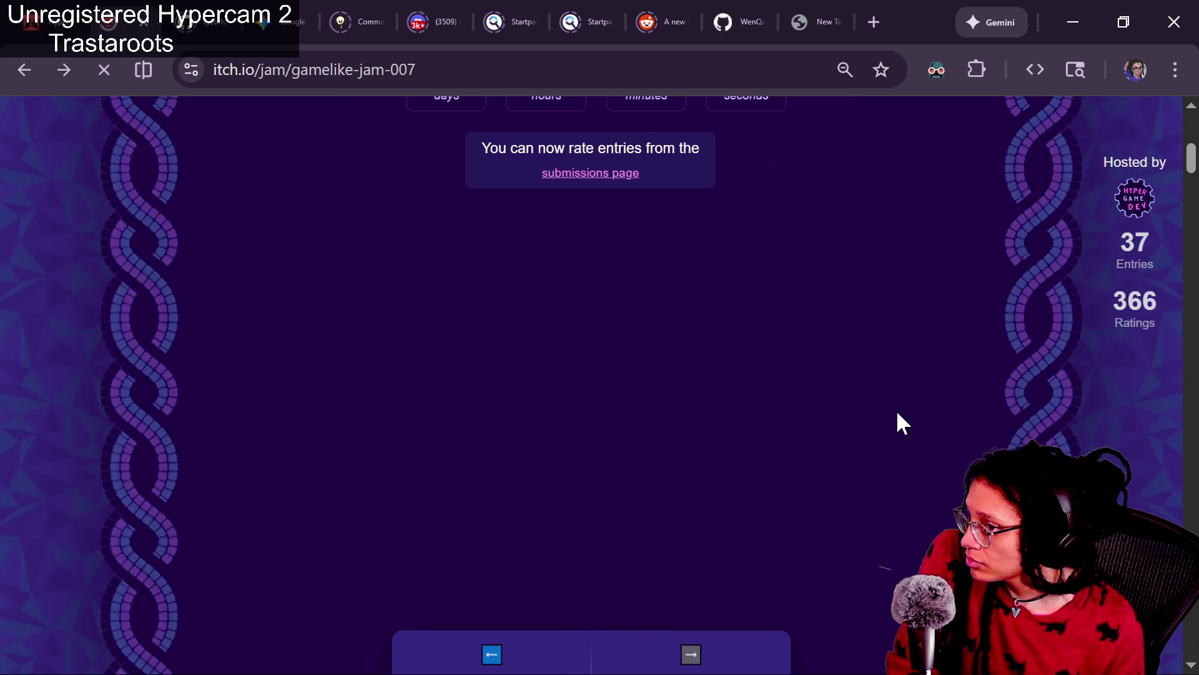
{"action": "scroll", "coordinate": [898, 413], "scroll_direction": "down", "scroll_amount": 20}
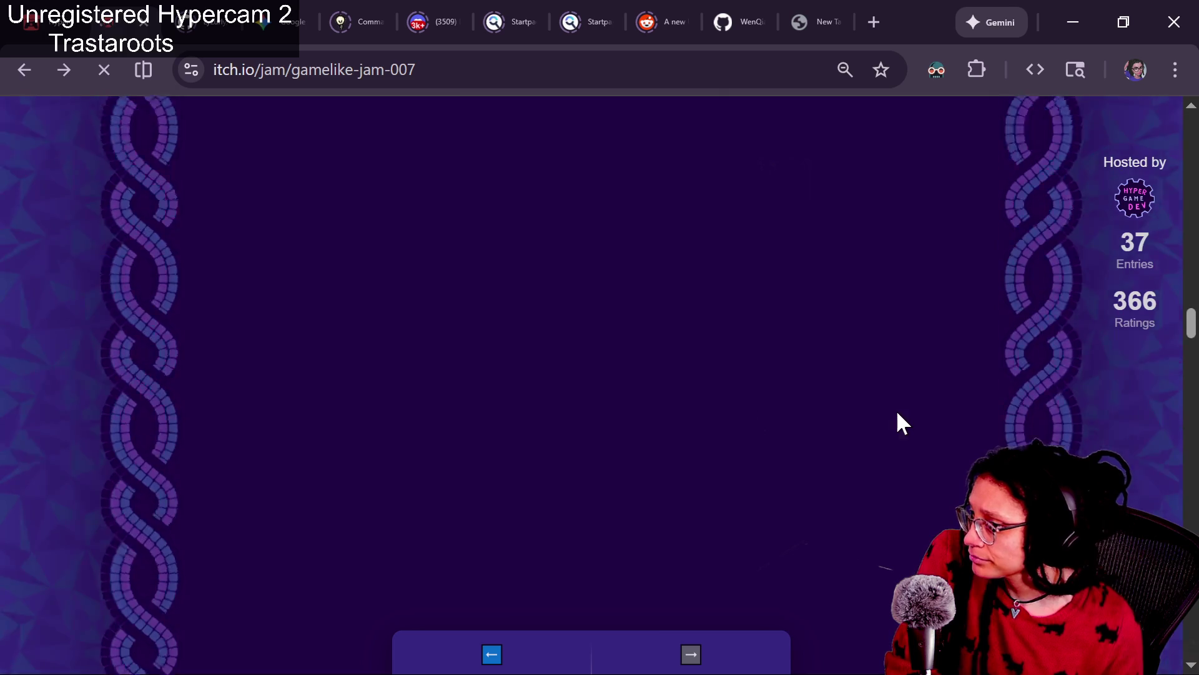
{"action": "scroll", "coordinate": [897, 413], "scroll_direction": "down", "scroll_amount": 13}
{"action": "scroll", "coordinate": [897, 414], "scroll_direction": "up", "scroll_amount": 8}
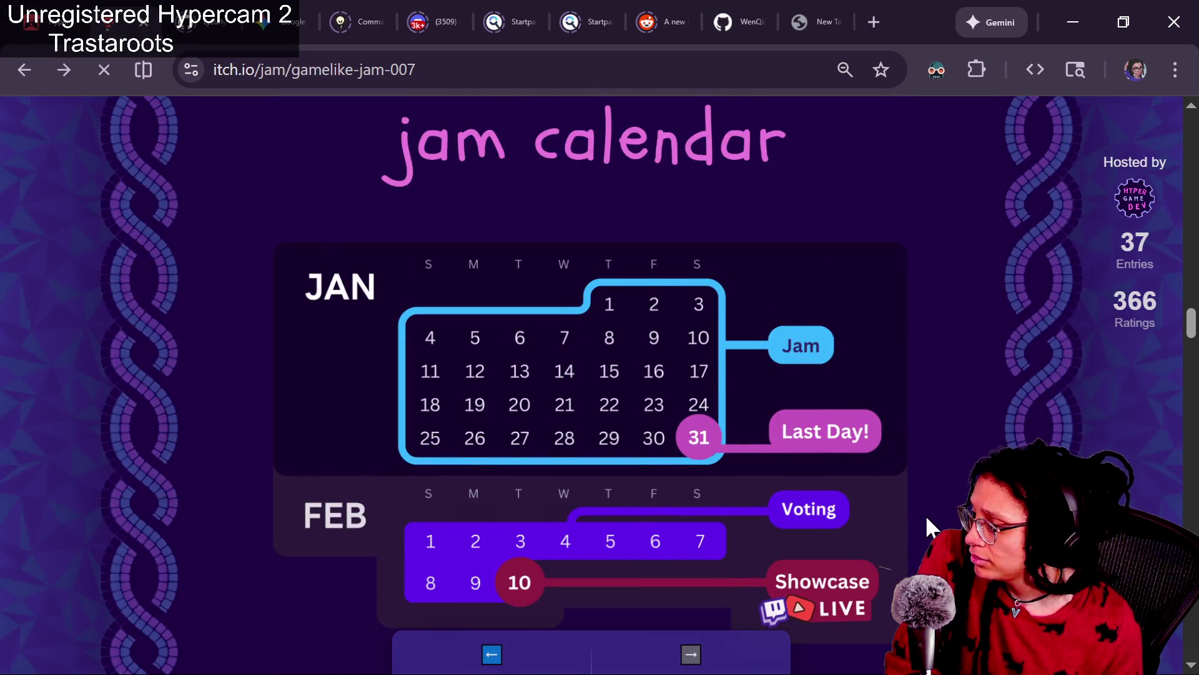
{"action": "scroll", "coordinate": [928, 519], "scroll_direction": "down", "scroll_amount": 3}
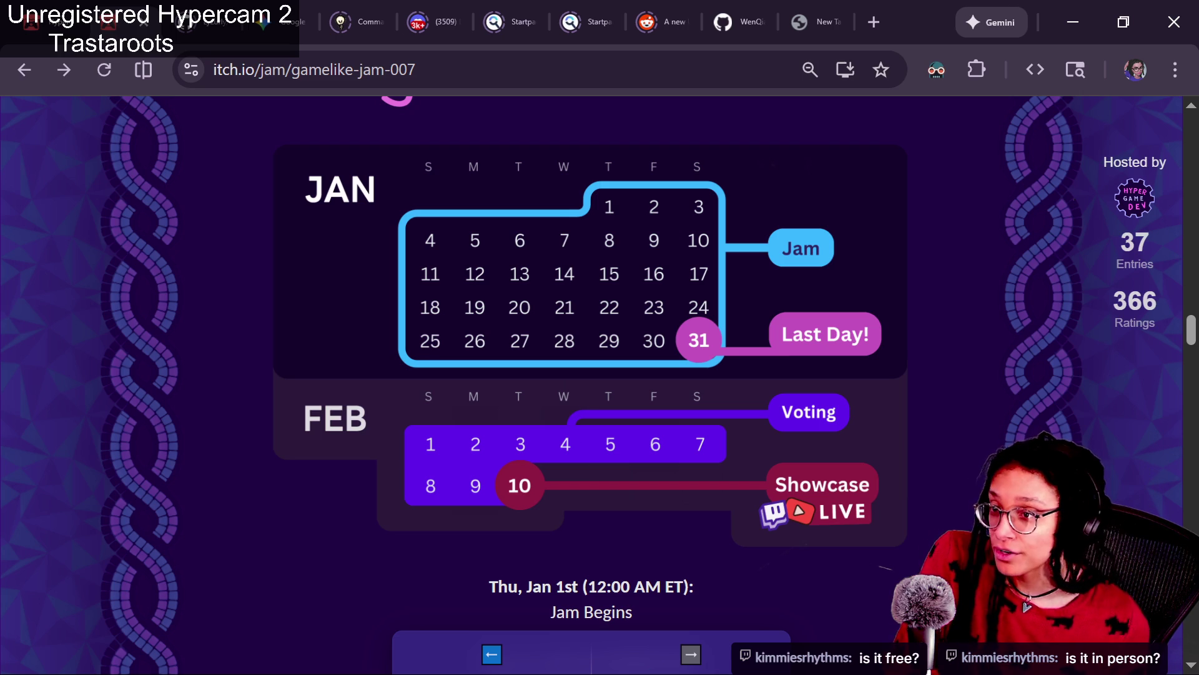
{"action": "scroll", "coordinate": [771, 568], "scroll_direction": "down", "scroll_amount": 10}
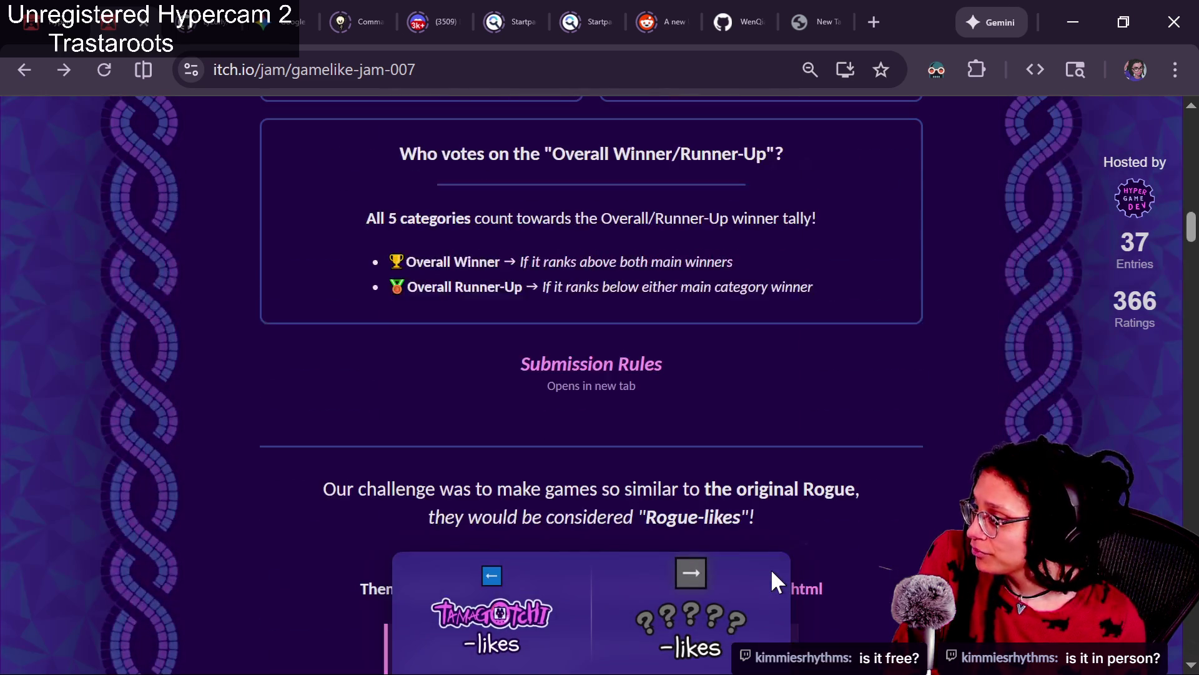
{"action": "scroll", "coordinate": [771, 568], "scroll_direction": "up", "scroll_amount": 10}
{"action": "scroll", "coordinate": [873, 515], "scroll_direction": "down", "scroll_amount": 5}
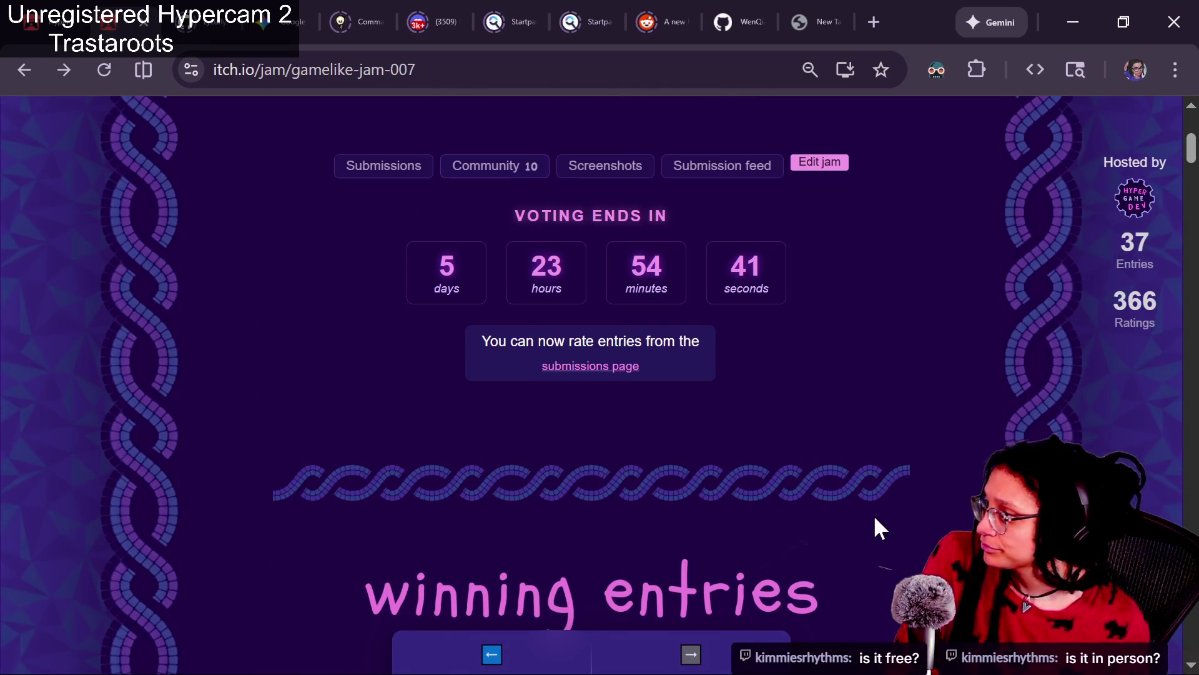
{"action": "left_click", "coordinate": [415, 69]}
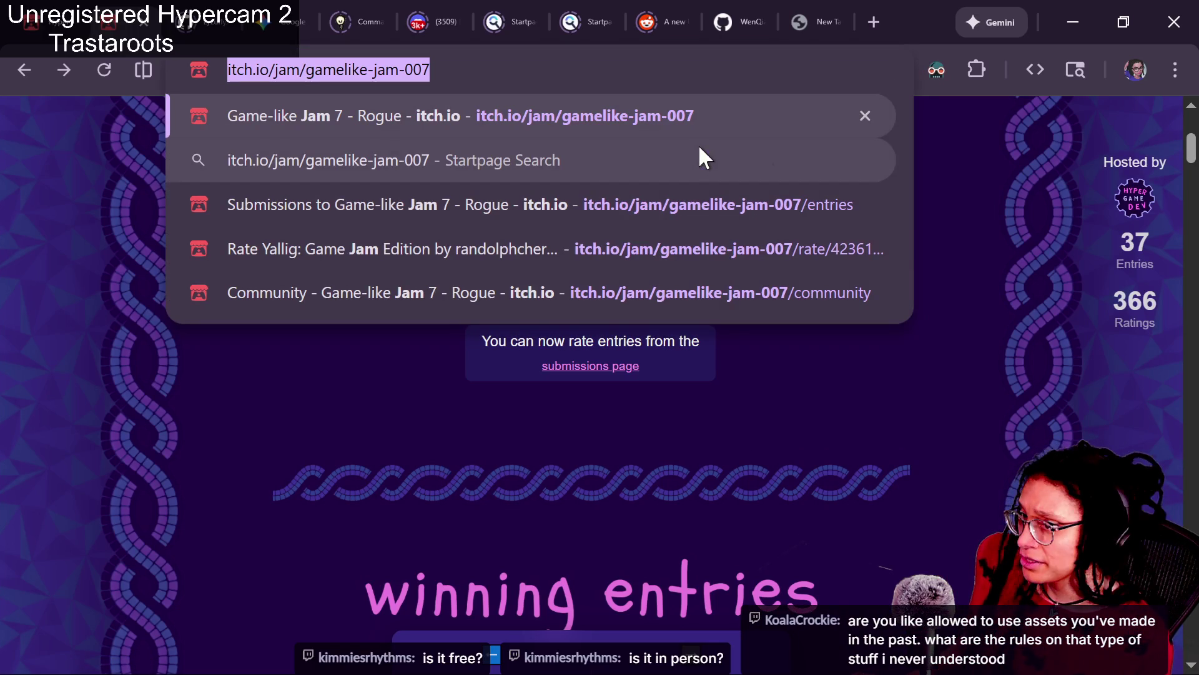
{"action": "key", "text": "alt+Tab"}
{"action": "key", "text": "alt+Tab"}
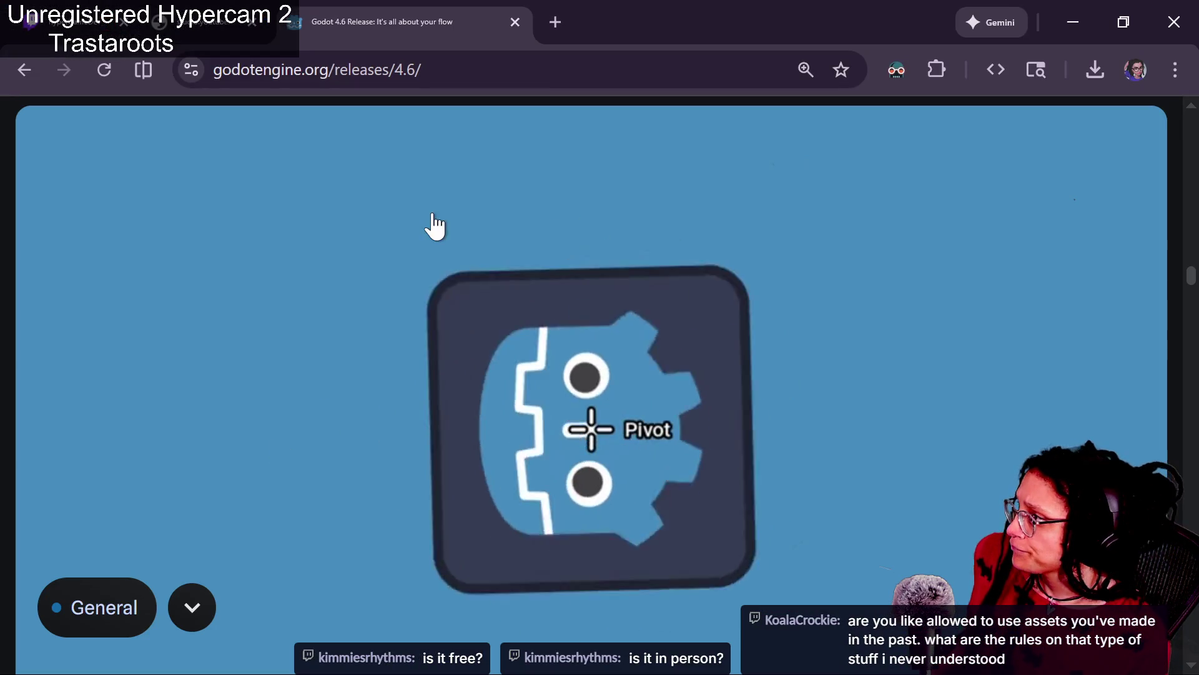
Paste the copied gamelike-jam-007 itch.io link into the Twitch chat and send it.
{"action": "left_click", "coordinate": [200, 22]}
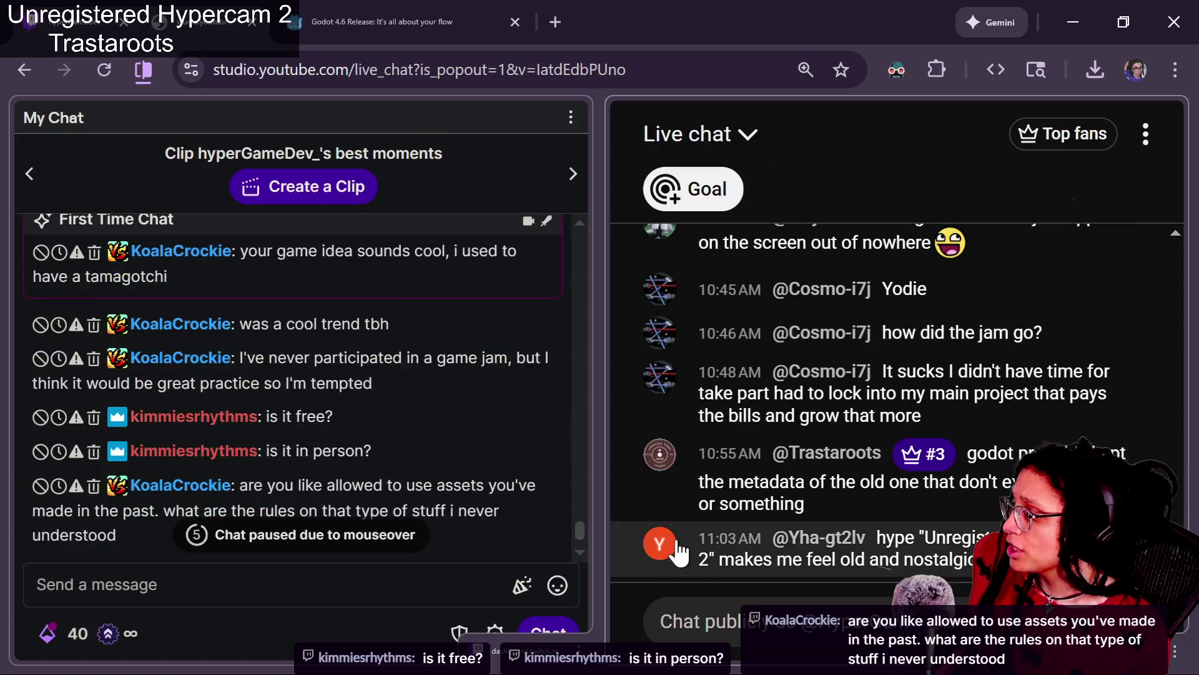
{"action": "left_click", "coordinate": [490, 572]}
{"action": "type", "text": "https://itch.io/jam/gamelike-jam-007"}
{"action": "key", "text": "Return"}
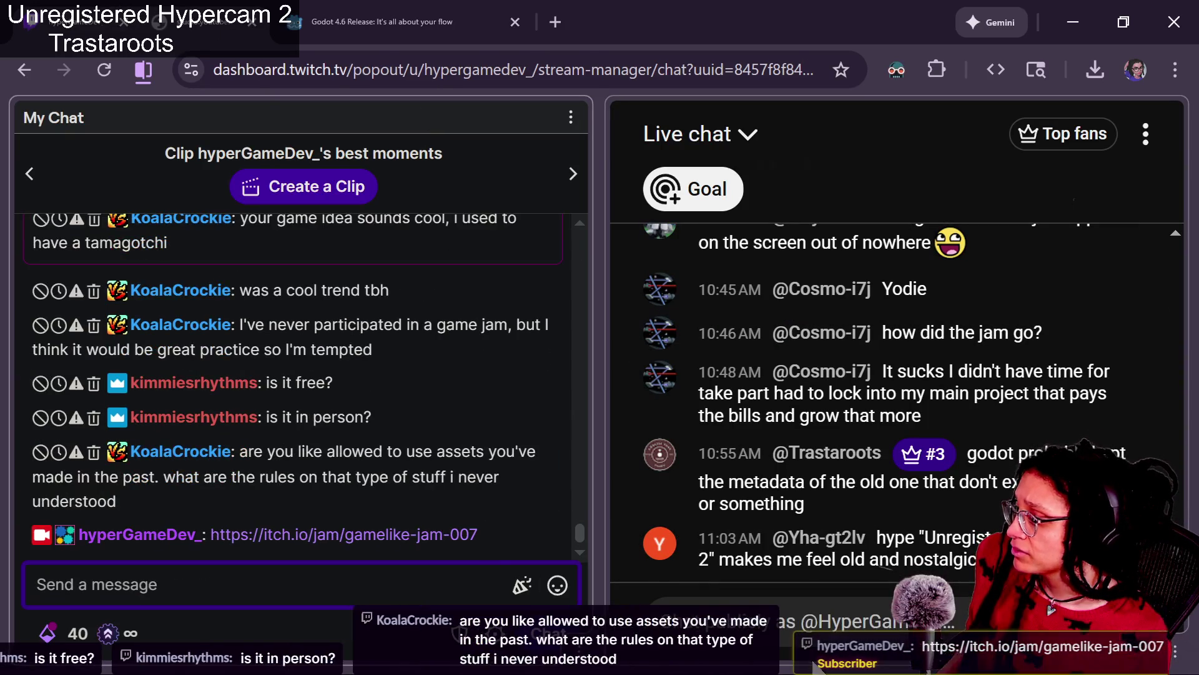
Confirm the link was relayed into YouTube chat, then open the jam page from it.
{"action": "left_click", "coordinate": [813, 659]}
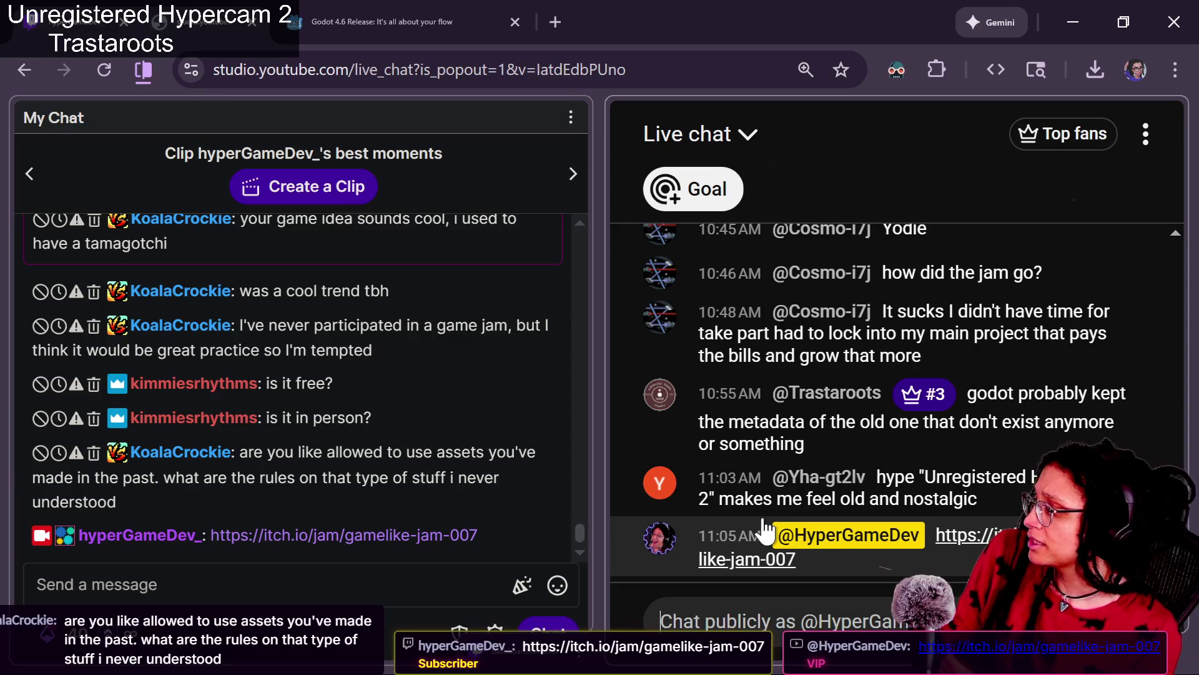
{"action": "mouse_move", "coordinate": [850, 525]}
{"action": "left_click", "coordinate": [968, 535]}
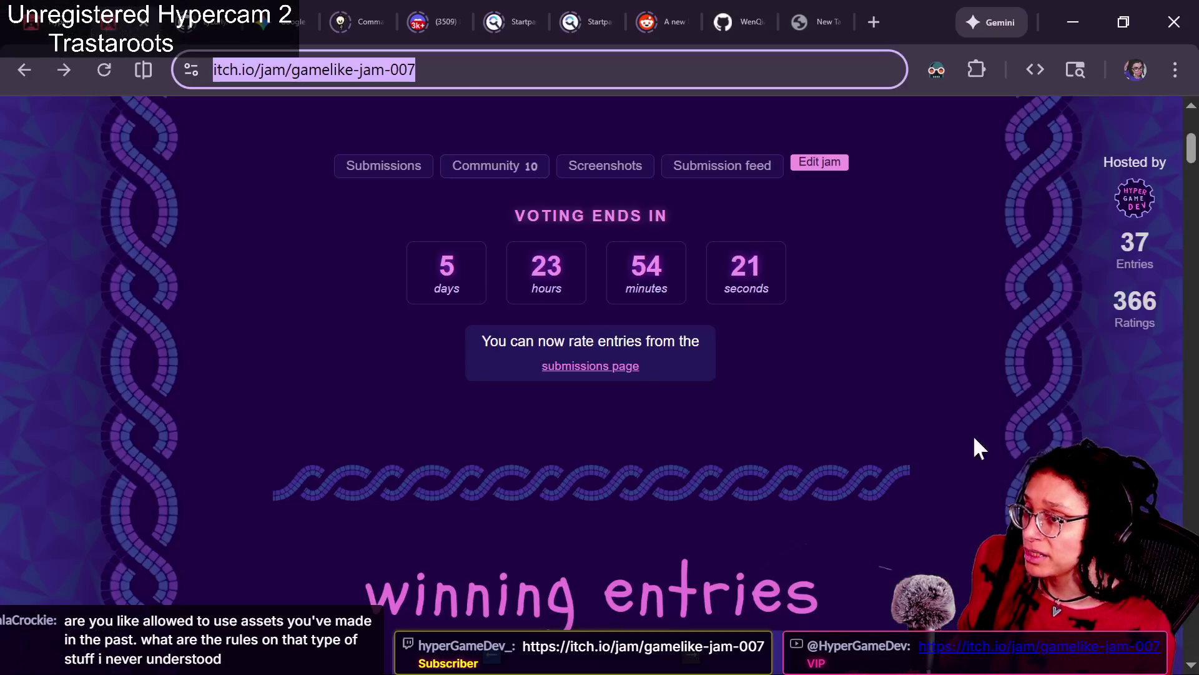
Trim the Rogue jam URL back to itch.io and load the itch.io home page.
{"action": "scroll", "coordinate": [1013, 359], "scroll_direction": "up", "scroll_amount": 5}
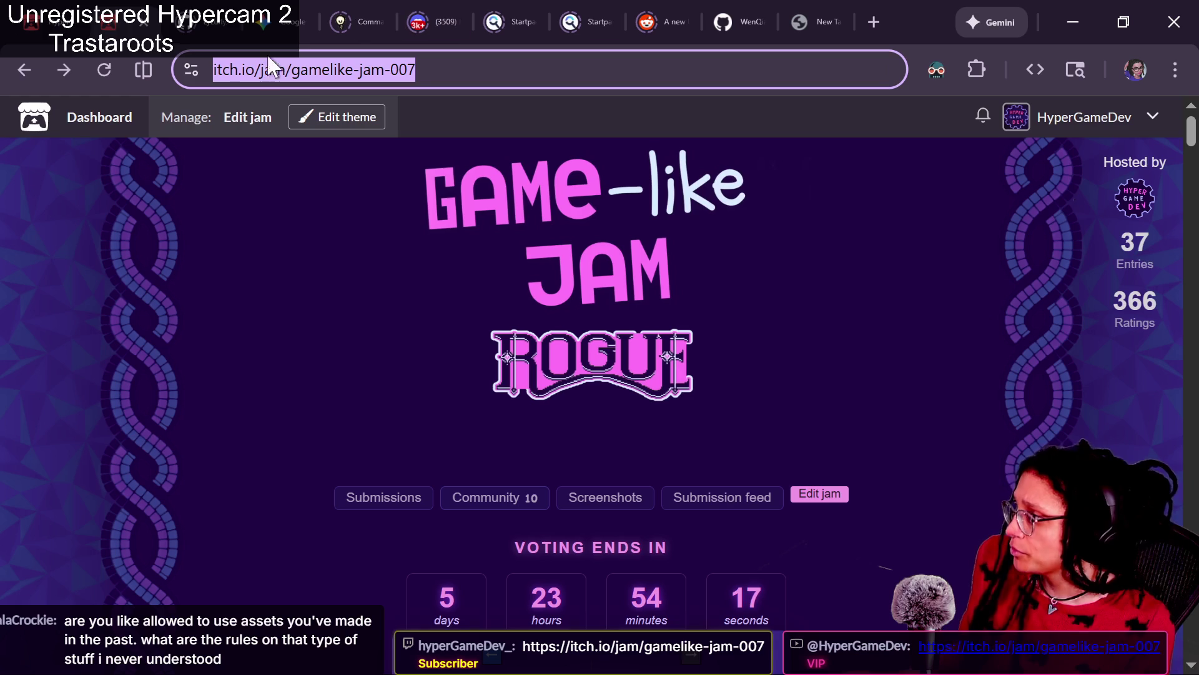
{"action": "left_click_drag", "start_coordinate": [293, 73], "coordinate": [568, 95]}
{"action": "key", "text": "BackSpace"}
{"action": "key", "text": "BackSpace"}
{"action": "key", "text": "BackSpace"}
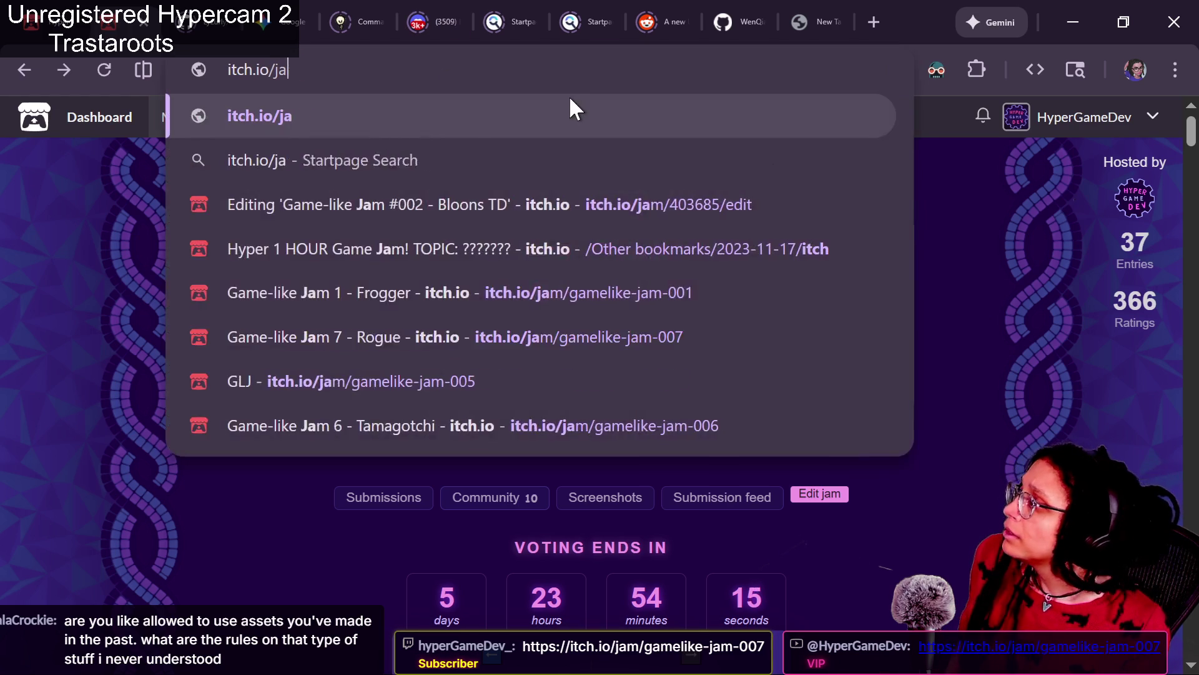
{"action": "key", "text": "BackSpace"}
{"action": "key", "text": "BackSpace"}
{"action": "key", "text": "BackSpace"}
{"action": "key", "text": "Return"}
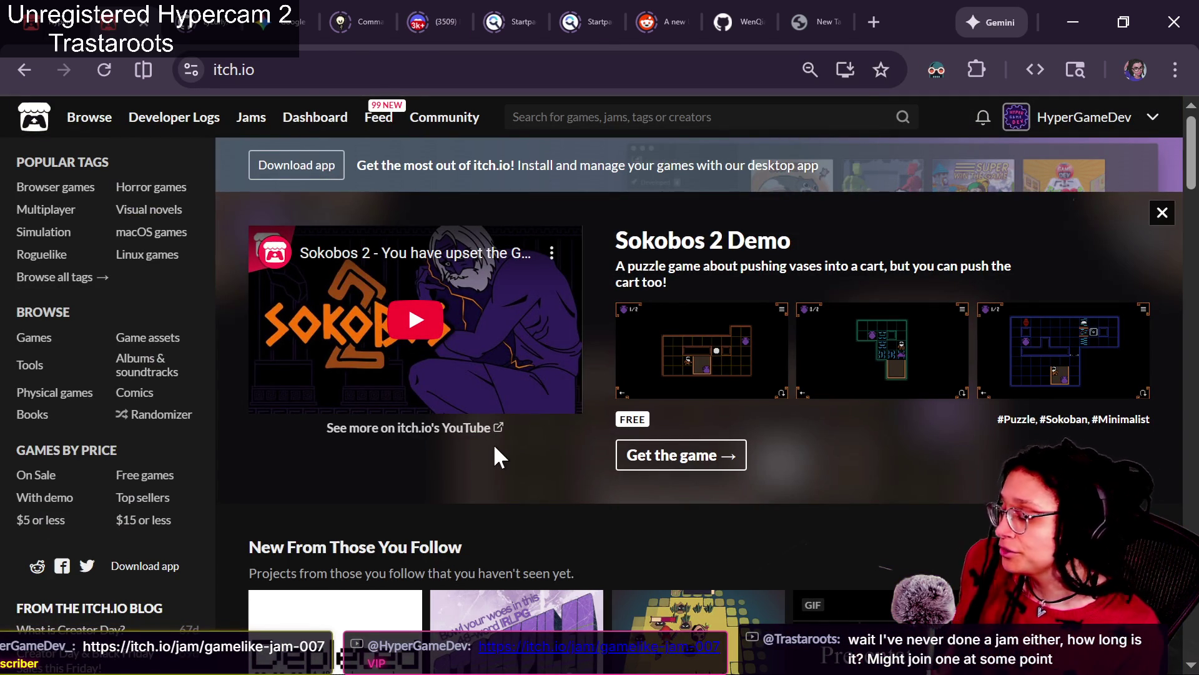
Go to itch.io Jams, copy the page URL and send it in the stream chat.
{"action": "left_click", "coordinate": [245, 118]}
{"action": "left_click", "coordinate": [341, 70]}
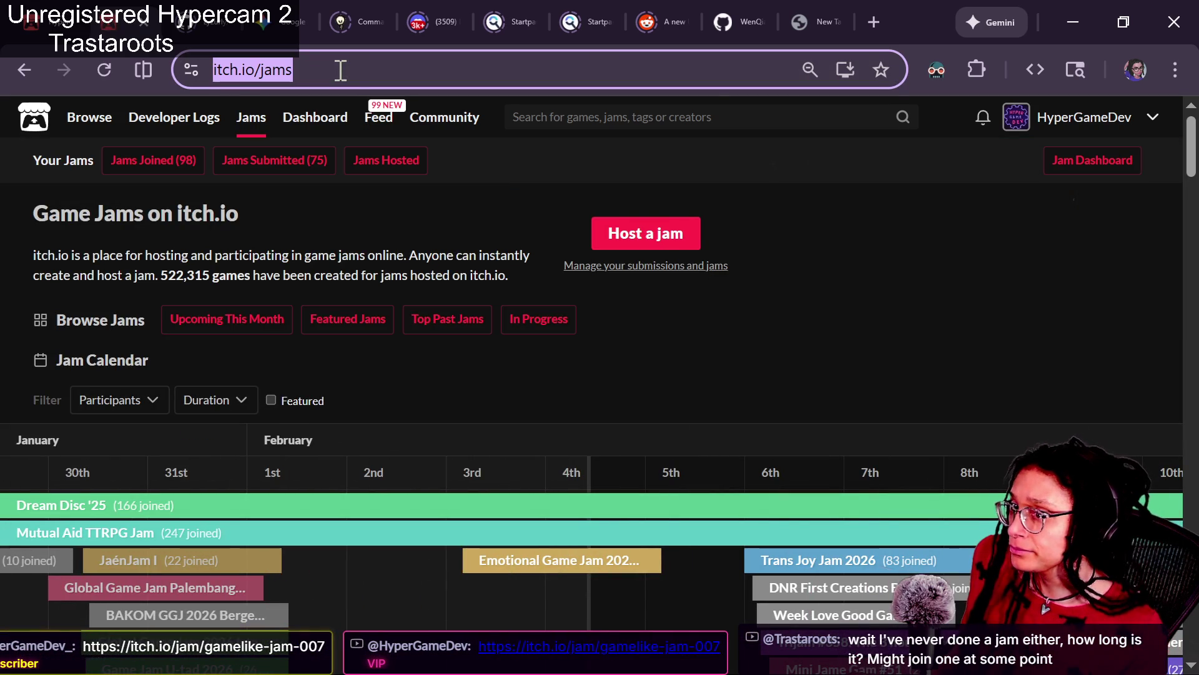
{"action": "key", "text": "ctrl+c"}
{"action": "key", "text": "alt+Tab"}
{"action": "left_click", "coordinate": [318, 587]}
{"action": "key", "text": "ctrl+v"}
{"action": "key", "text": "Return"}
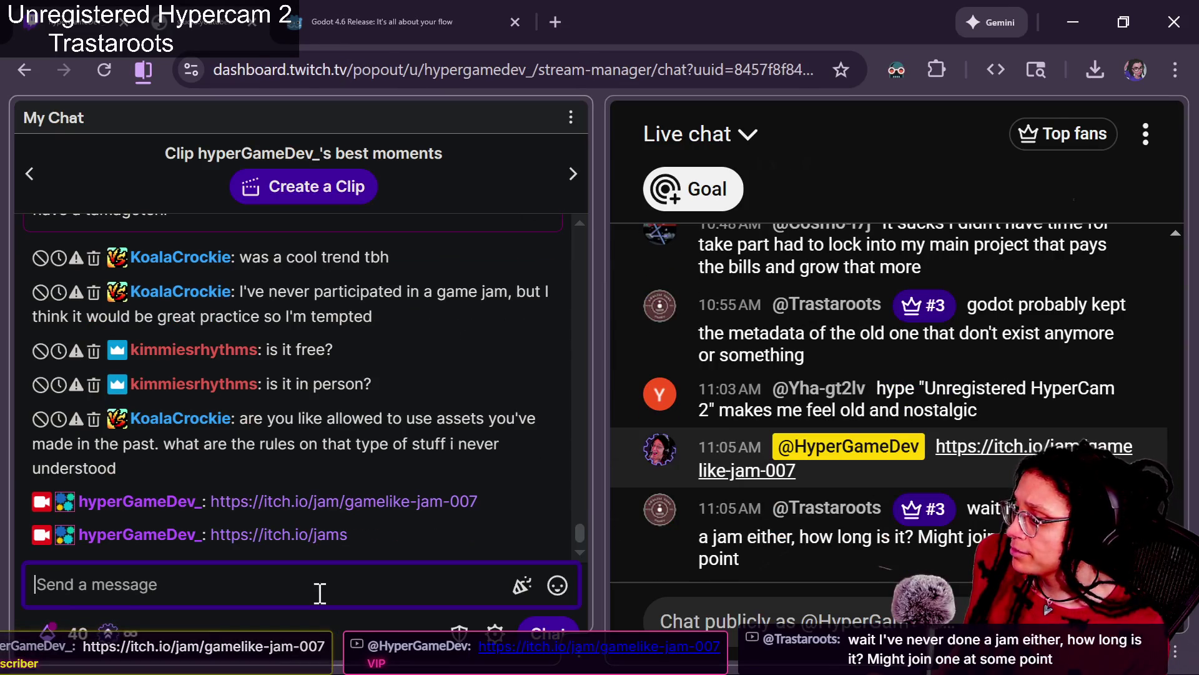
Browse the Game Jams calendar, then bring up the creator's Game Like Jams page.
{"action": "key", "text": "alt+Tab"}
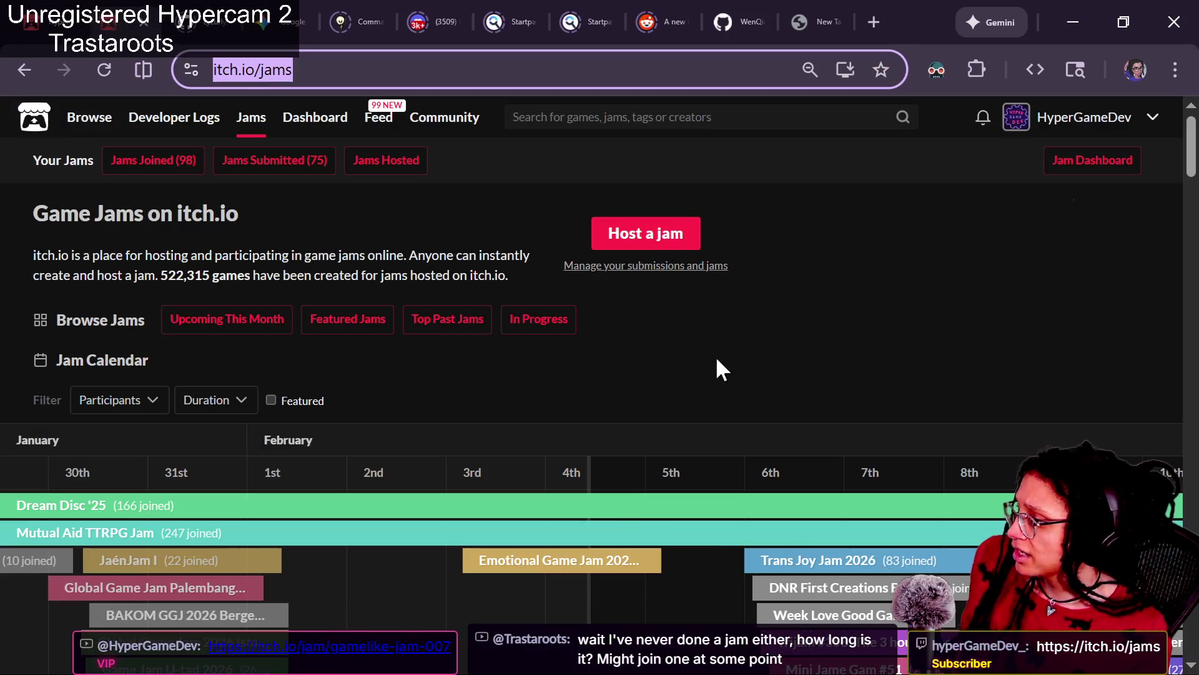
{"action": "left_click", "coordinate": [766, 301]}
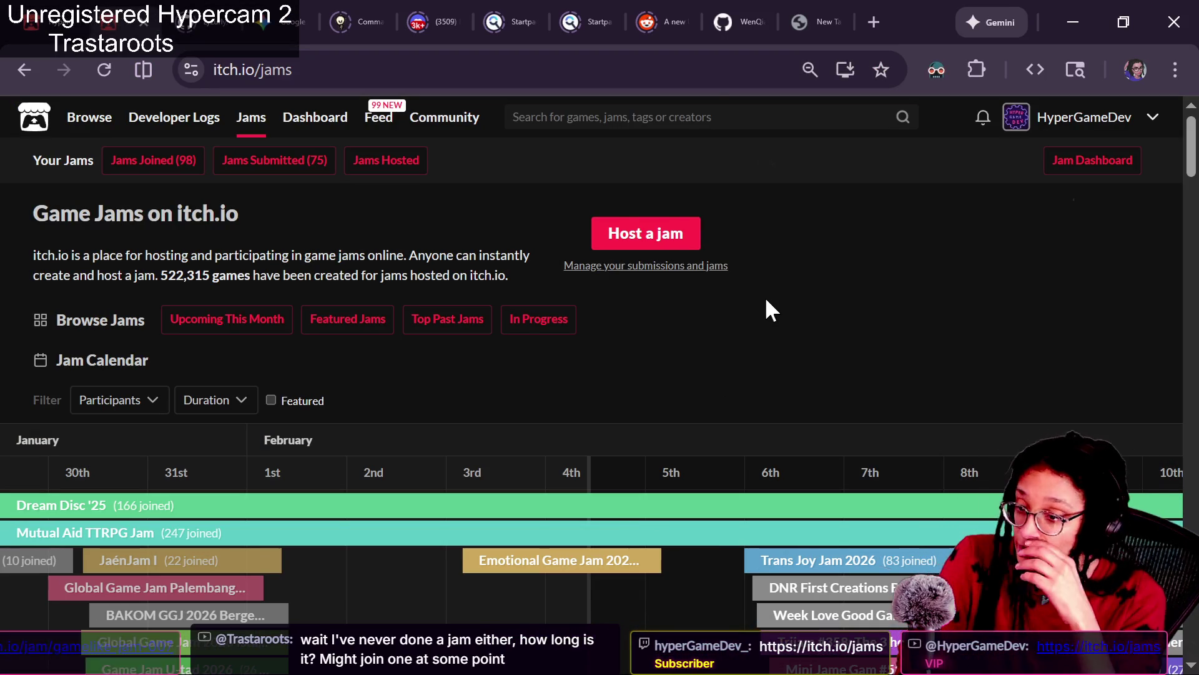
{"action": "scroll", "coordinate": [764, 296], "scroll_direction": "down", "scroll_amount": 5}
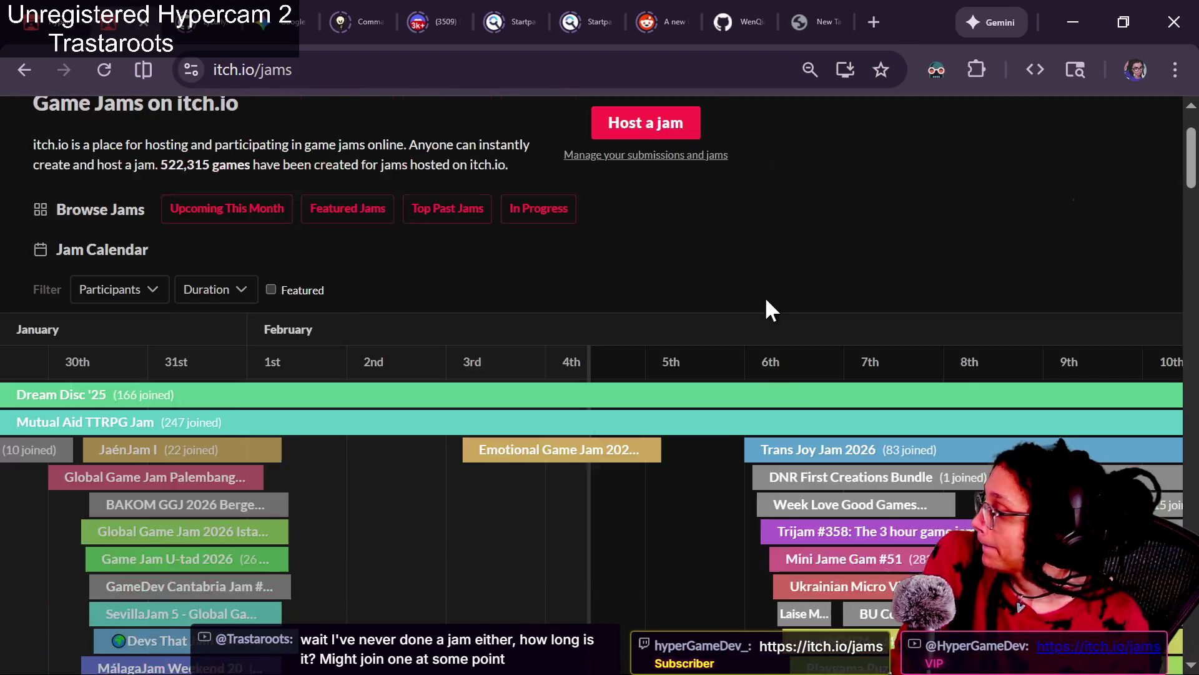
{"action": "scroll", "coordinate": [691, 381], "scroll_direction": "down", "scroll_amount": 3}
{"action": "scroll", "coordinate": [692, 381], "scroll_direction": "up", "scroll_amount": 3}
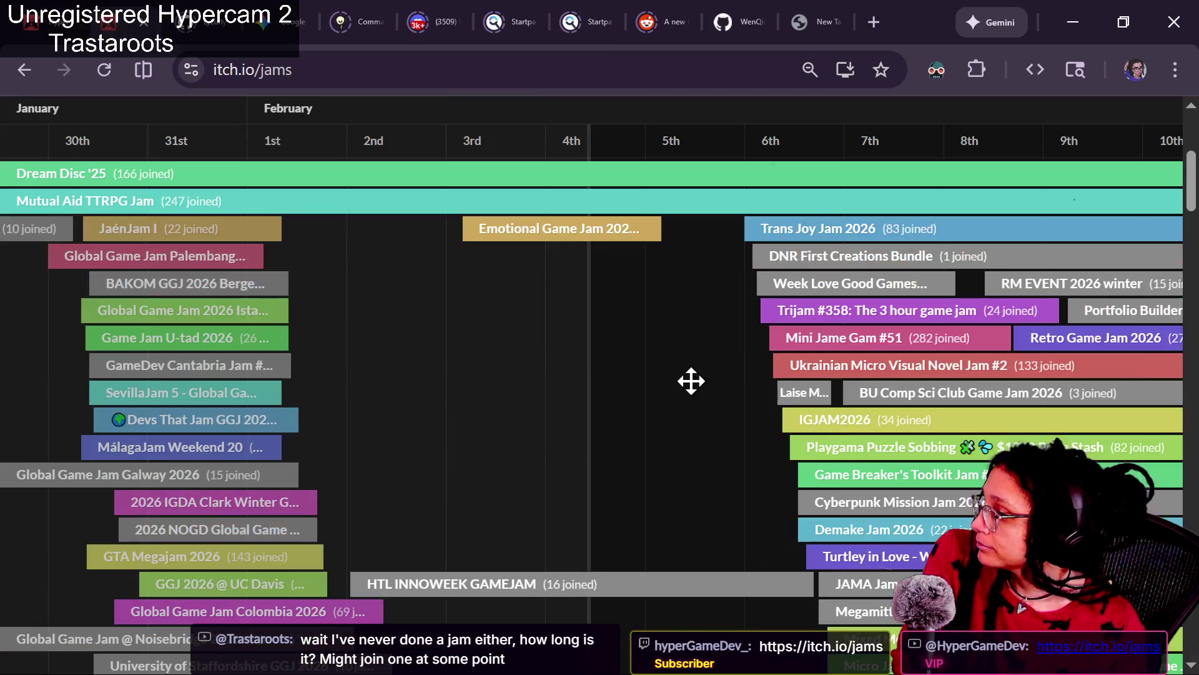
{"action": "scroll", "coordinate": [691, 381], "scroll_direction": "right", "scroll_amount": 15}
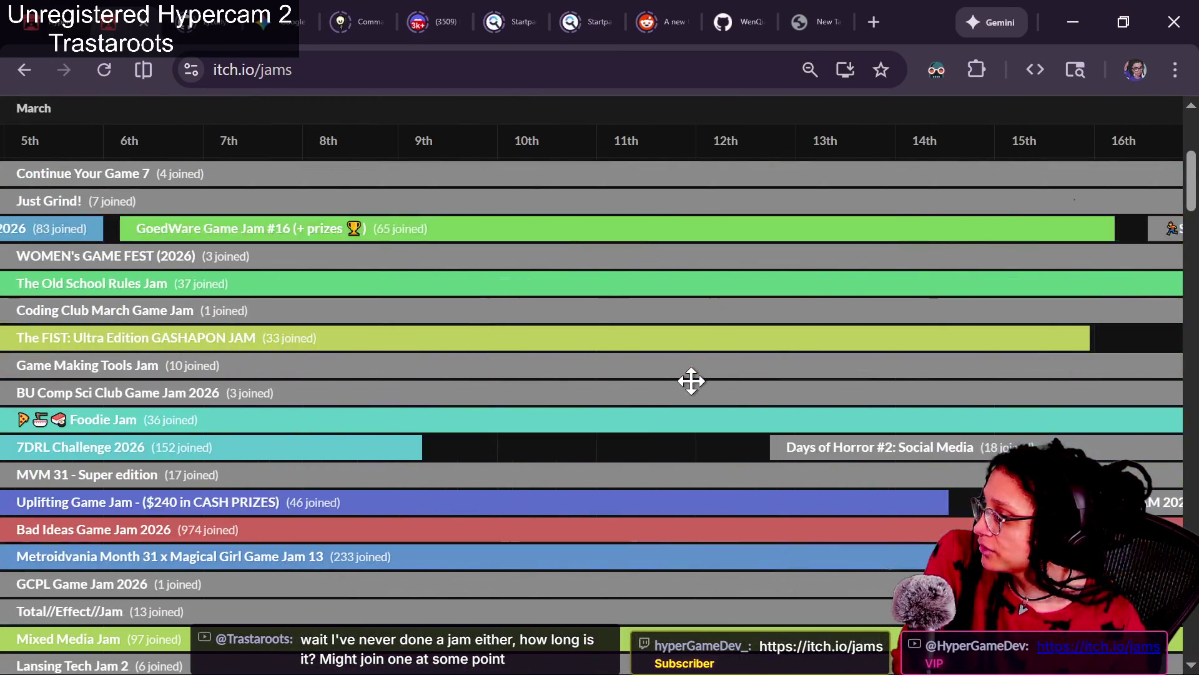
{"action": "scroll", "coordinate": [692, 381], "scroll_direction": "left", "scroll_amount": 10}
{"action": "scroll", "coordinate": [692, 381], "scroll_direction": "down", "scroll_amount": 10}
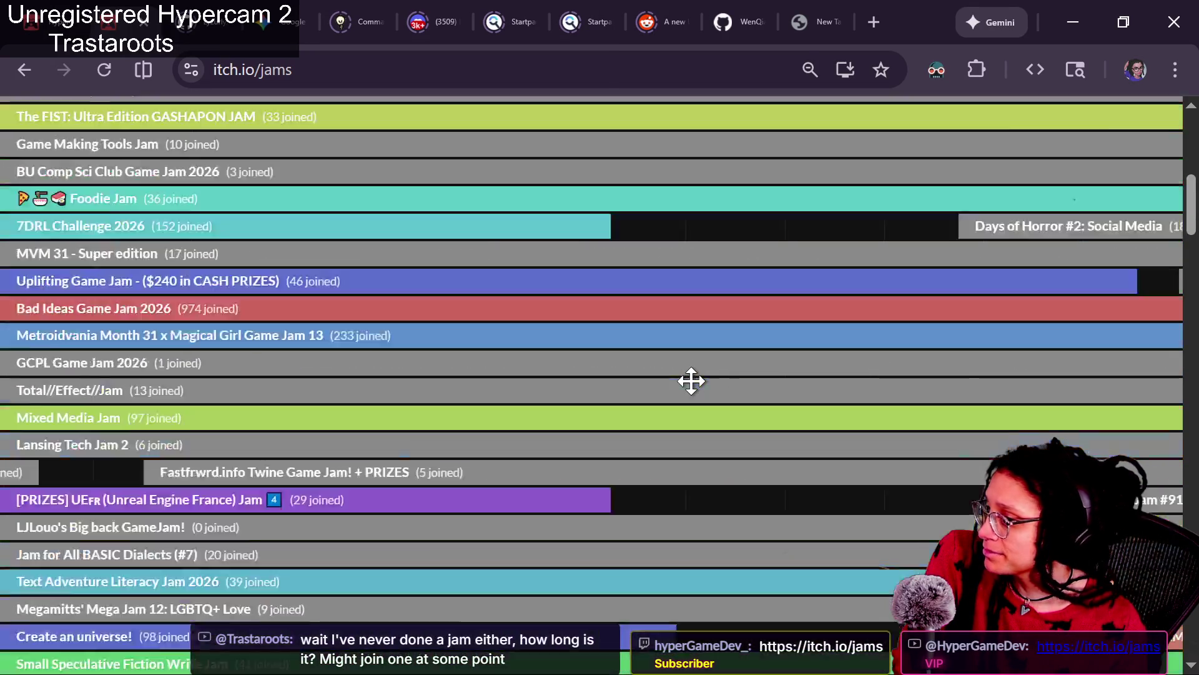
{"action": "scroll", "coordinate": [692, 381], "scroll_direction": "up", "scroll_amount": 5}
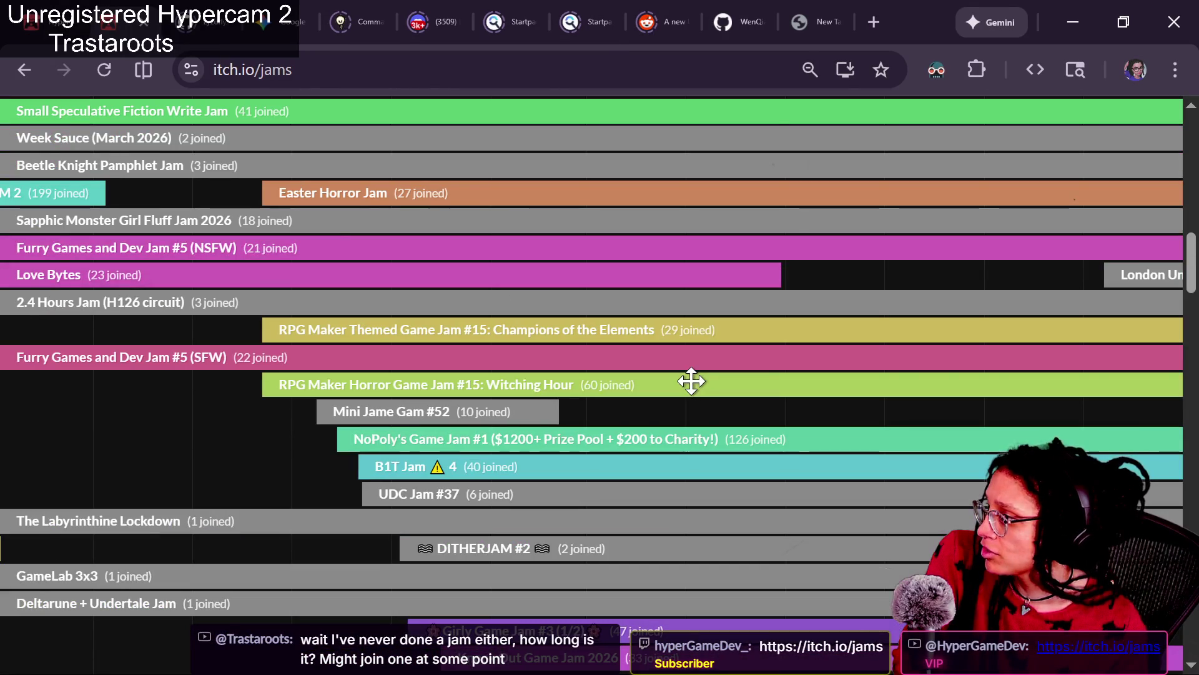
{"action": "scroll", "coordinate": [885, 373], "scroll_direction": "right", "scroll_amount": 5}
{"action": "scroll", "coordinate": [913, 361], "scroll_direction": "left", "scroll_amount": 15}
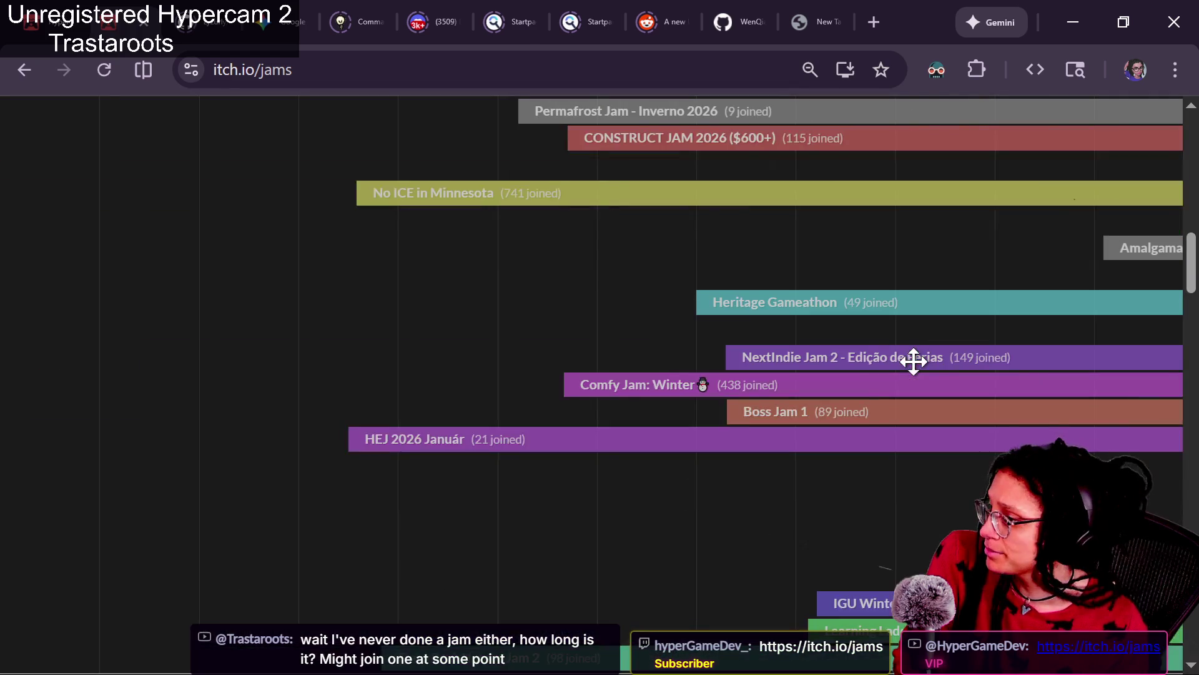
{"action": "scroll", "coordinate": [913, 361], "scroll_direction": "left", "scroll_amount": 10}
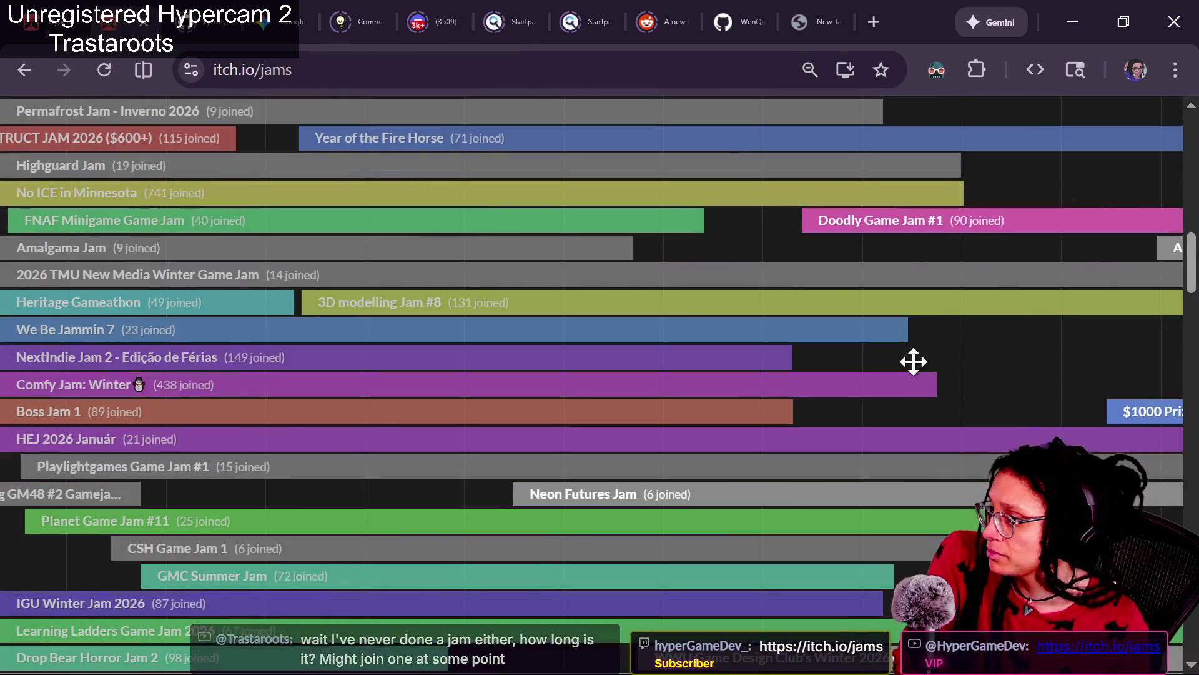
{"action": "scroll", "coordinate": [960, 465], "scroll_direction": "up", "scroll_amount": 10}
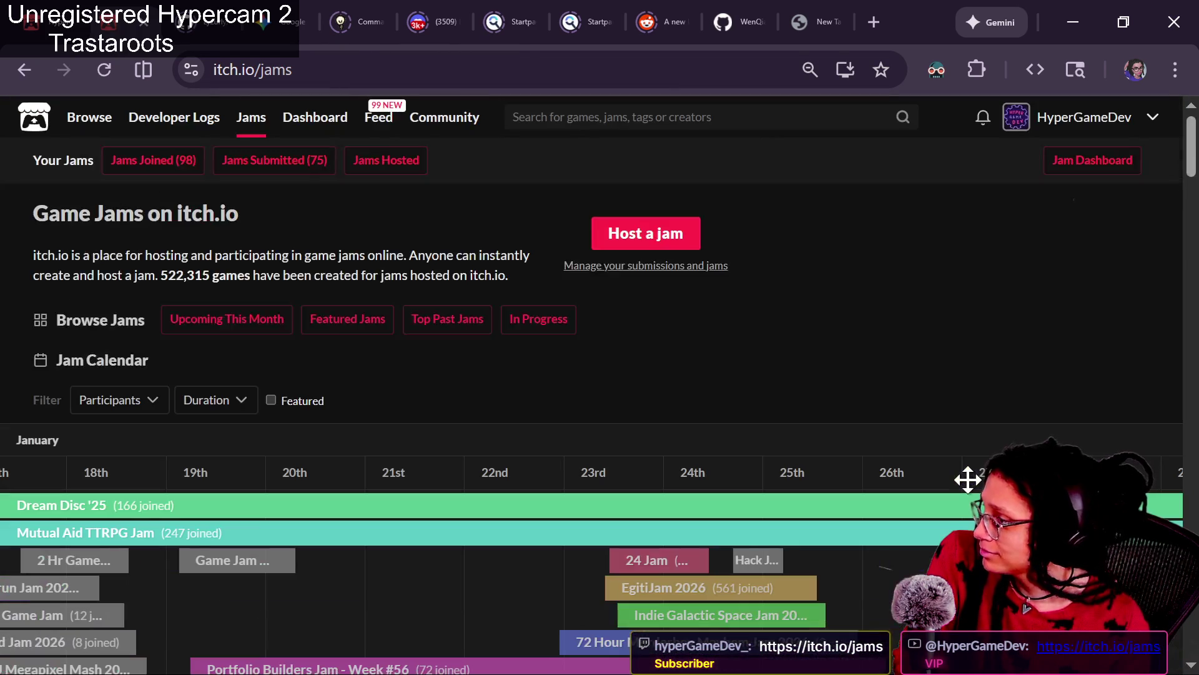
{"action": "scroll", "coordinate": [968, 479], "scroll_direction": "left", "scroll_amount": 15}
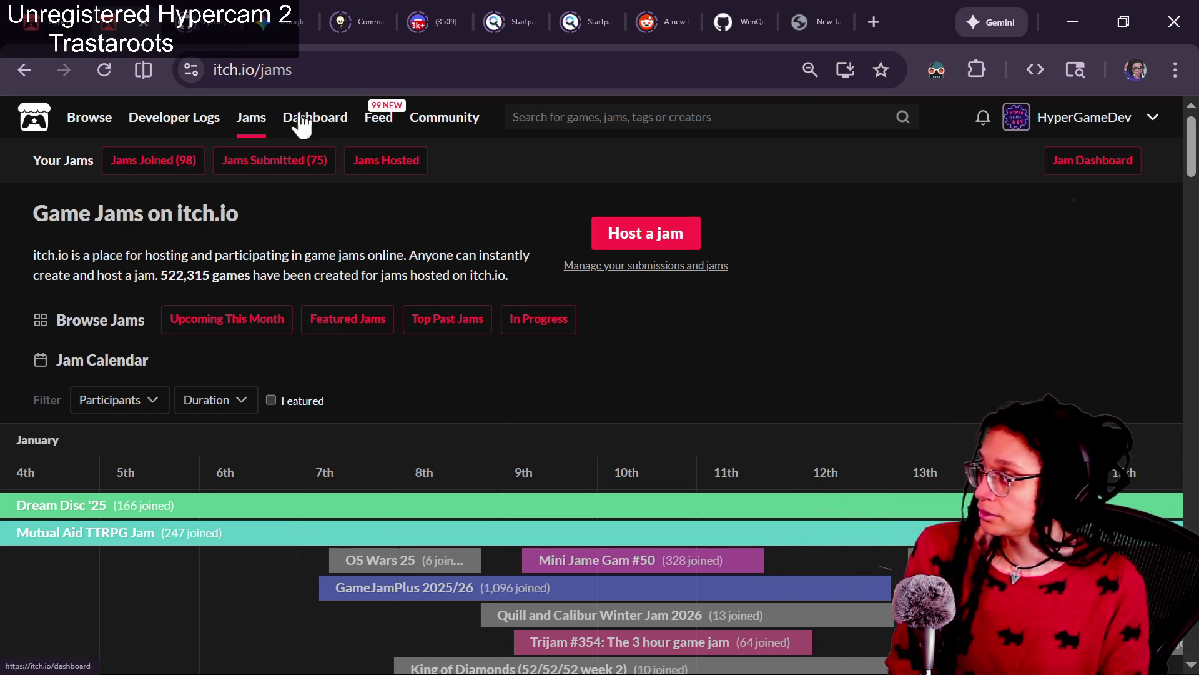
{"action": "left_click", "coordinate": [63, 22]}
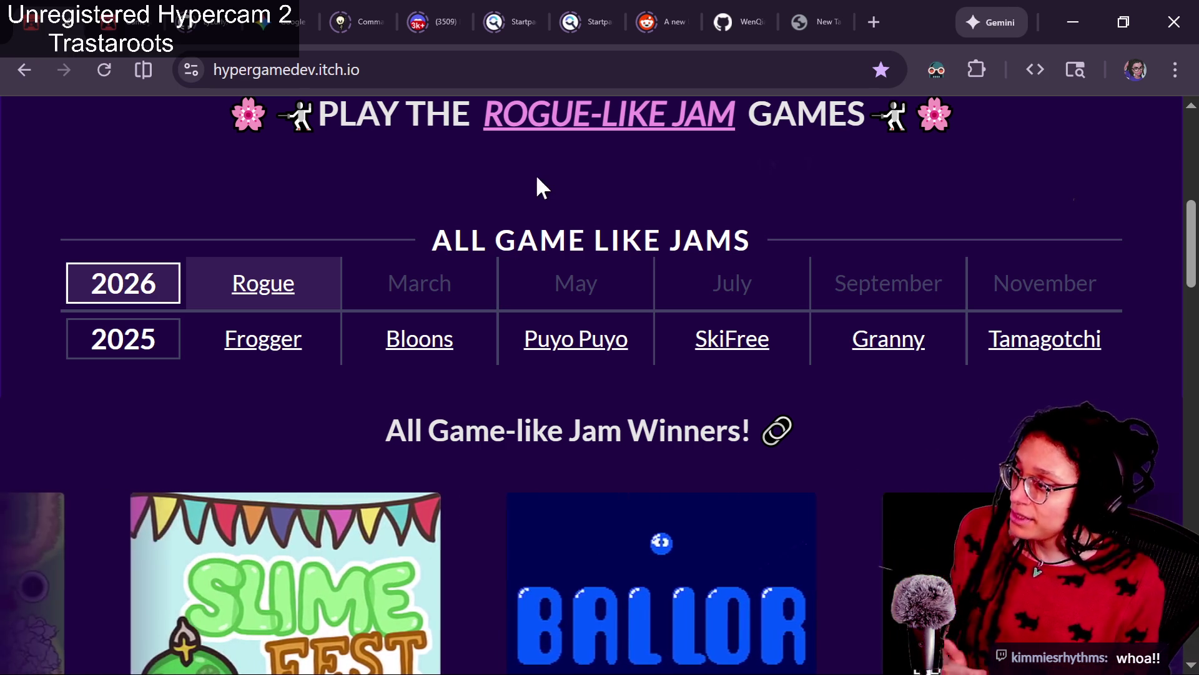
Return via back-button history to the creator's jams page and open the 2026 Rogue jam.
{"action": "mouse_move", "coordinate": [471, 245]}
{"action": "left_mouse_down"}
{"action": "mouse_move", "coordinate": [760, 238]}
{"action": "mouse_move", "coordinate": [765, 212]}
{"action": "left_mouse_up"}
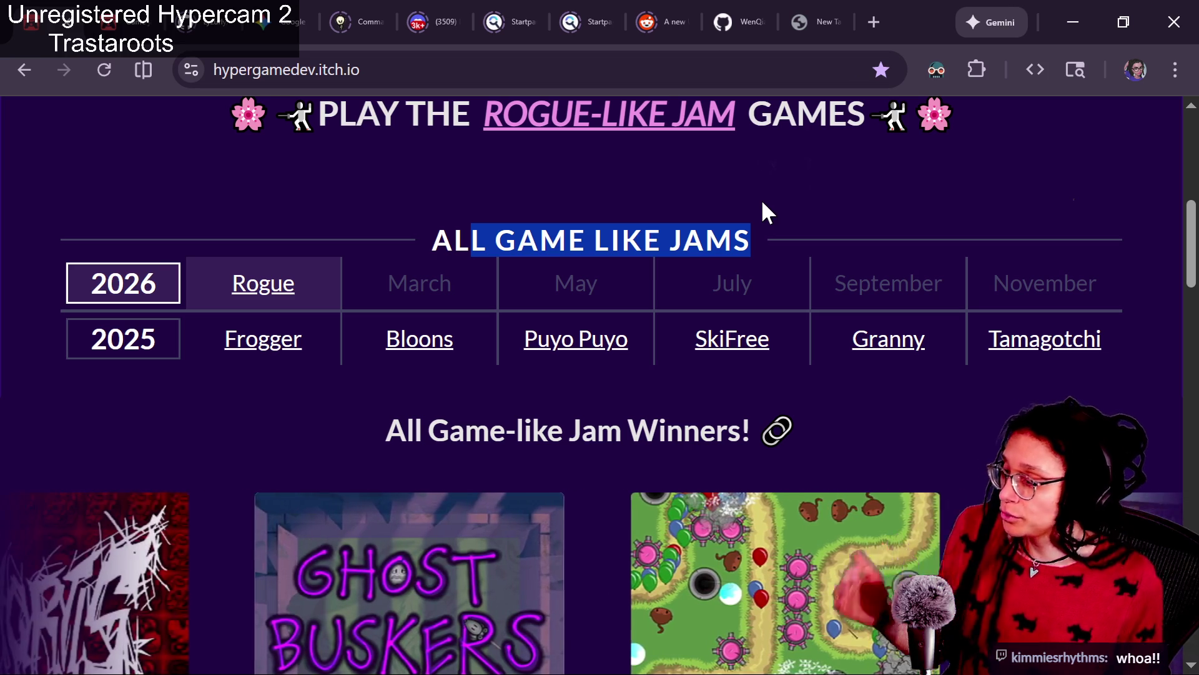
{"action": "left_click", "coordinate": [753, 206]}
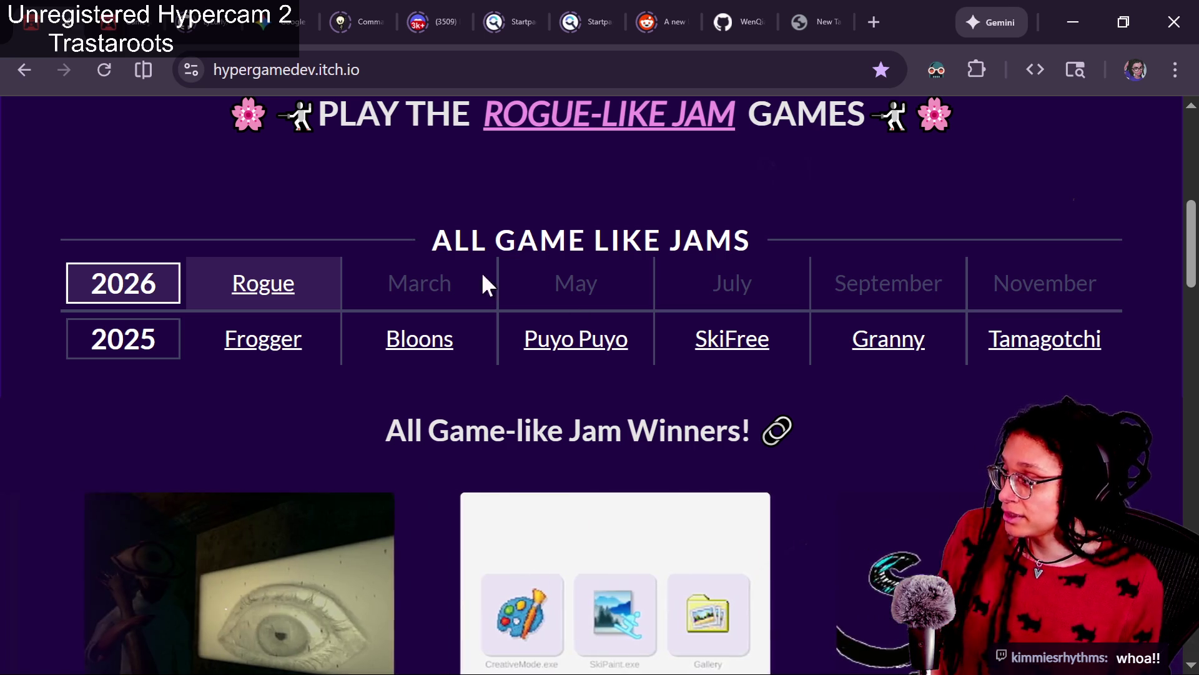
{"action": "left_click", "coordinate": [50, 22]}
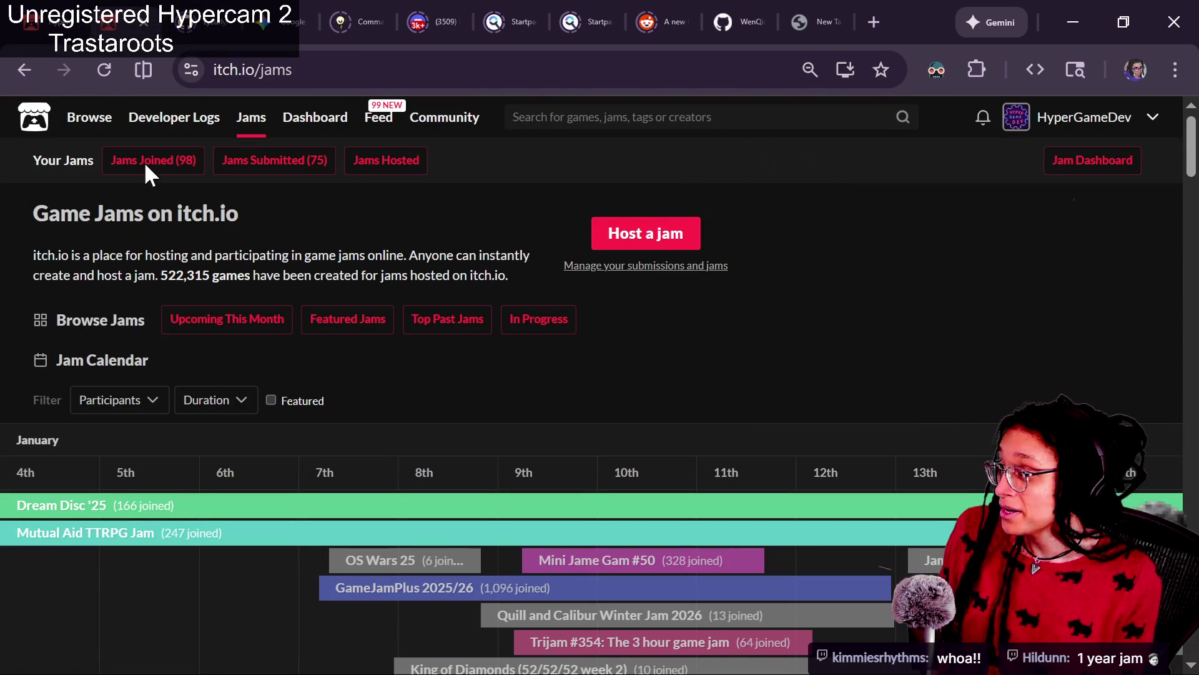
{"action": "right_click", "coordinate": [26, 66]}
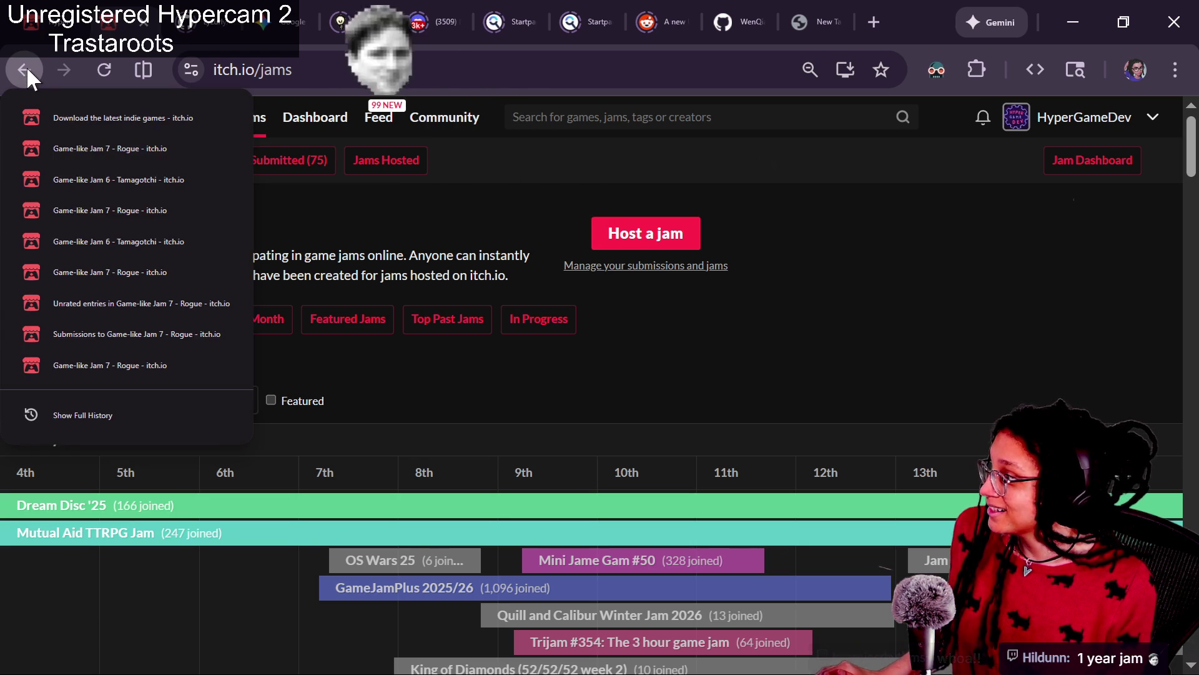
{"action": "left_click", "coordinate": [69, 150]}
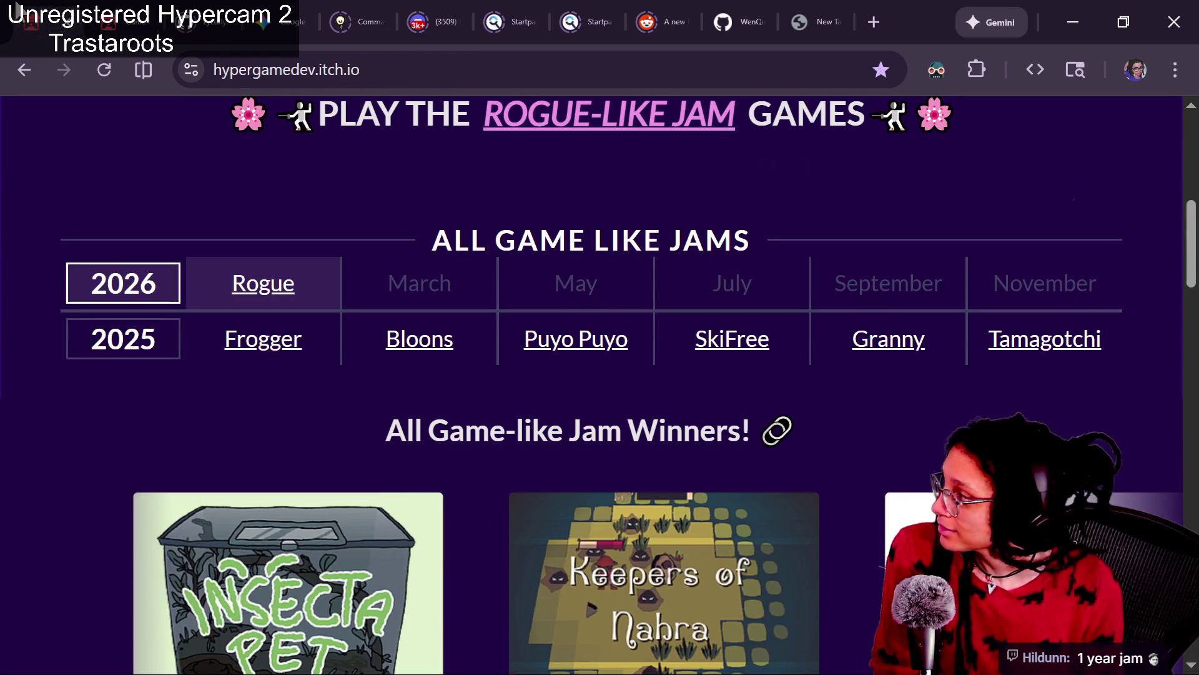
{"action": "left_click", "coordinate": [259, 286]}
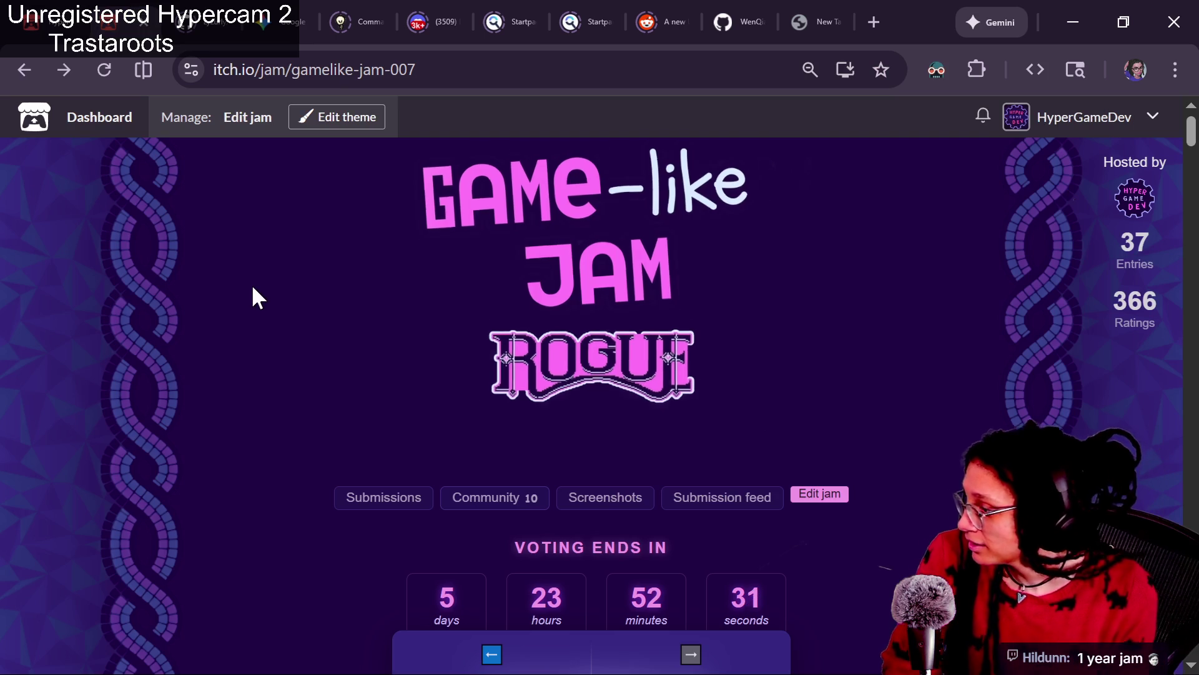
Open the previous Tamagotchi jam (jam-006) in a new tab and switch to it.
{"action": "scroll", "coordinate": [256, 297], "scroll_direction": "down", "scroll_amount": 3}
{"action": "scroll", "coordinate": [252, 288], "scroll_direction": "down", "scroll_amount": 3}
{"action": "scroll", "coordinate": [252, 288], "scroll_direction": "up", "scroll_amount": 6}
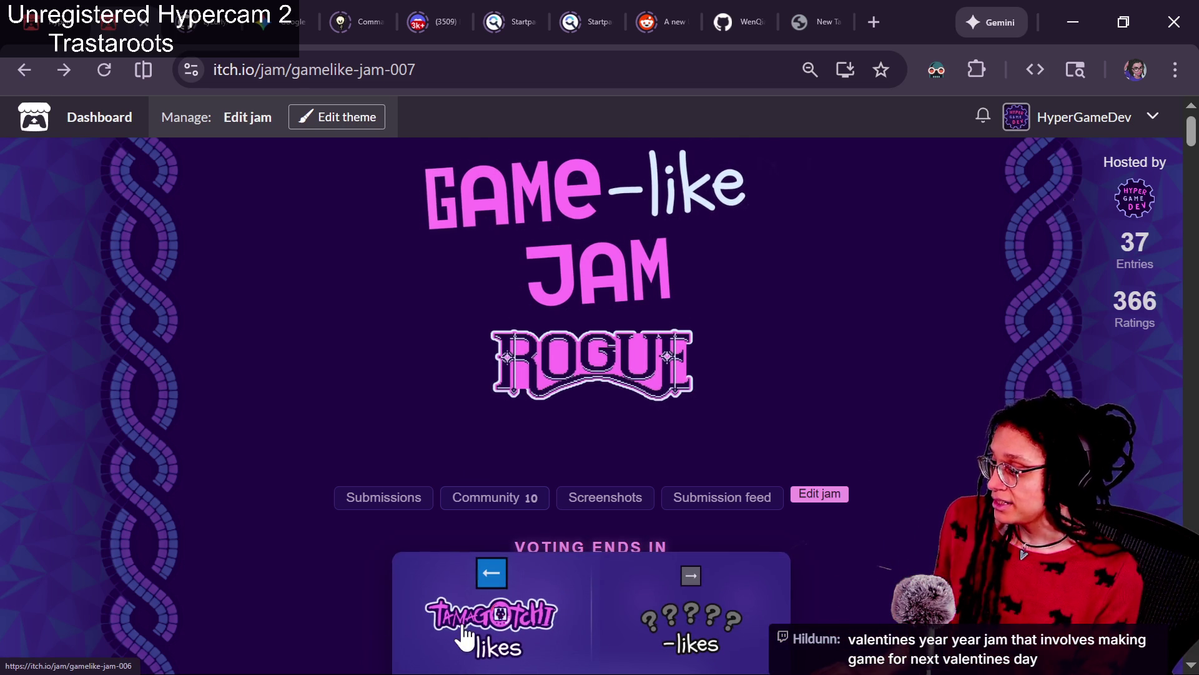
{"action": "right_click", "coordinate": [466, 637]}
{"action": "left_click", "coordinate": [542, 368]}
{"action": "left_click", "coordinate": [201, 9]}
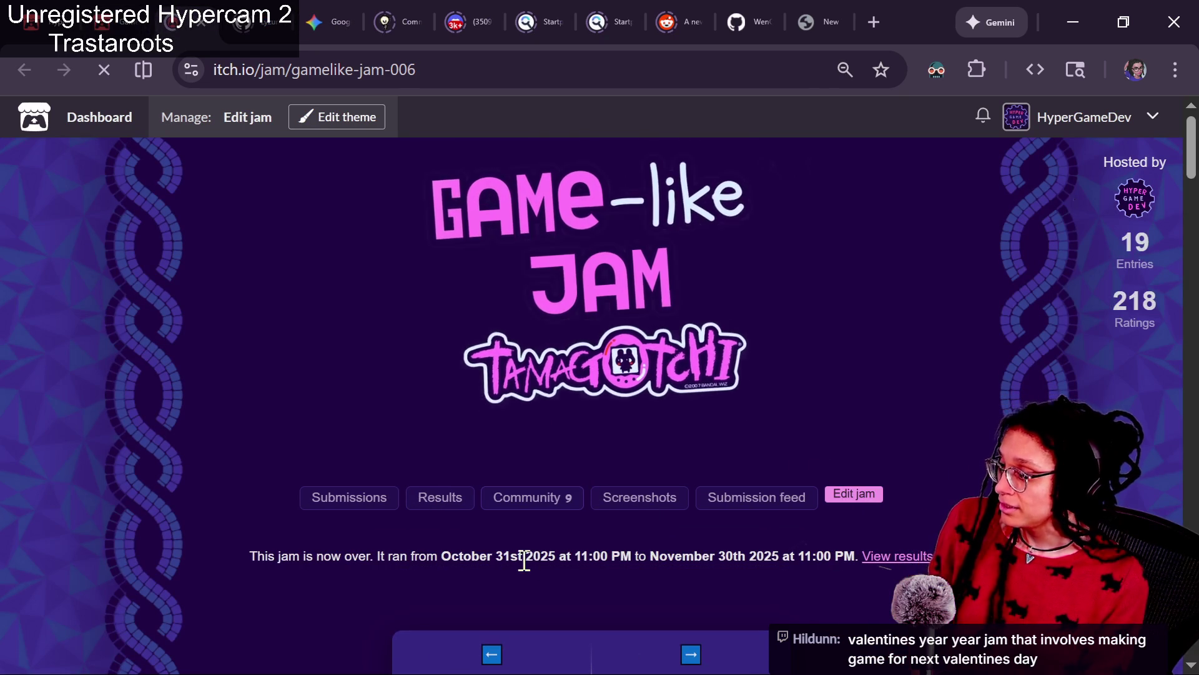
Step back through Granny, SkiFree, Puyo Puyo and Bloons TD to Frogger, then forward to SkiFree.
{"action": "left_click", "coordinate": [505, 634]}
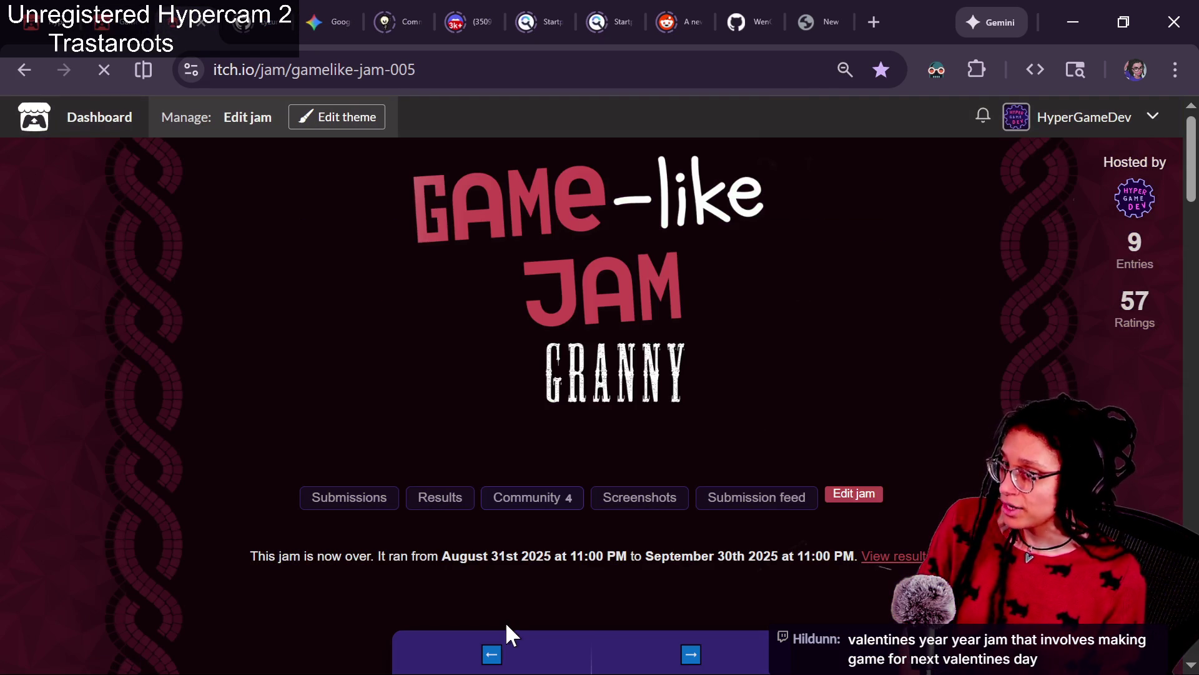
{"action": "left_click", "coordinate": [499, 642]}
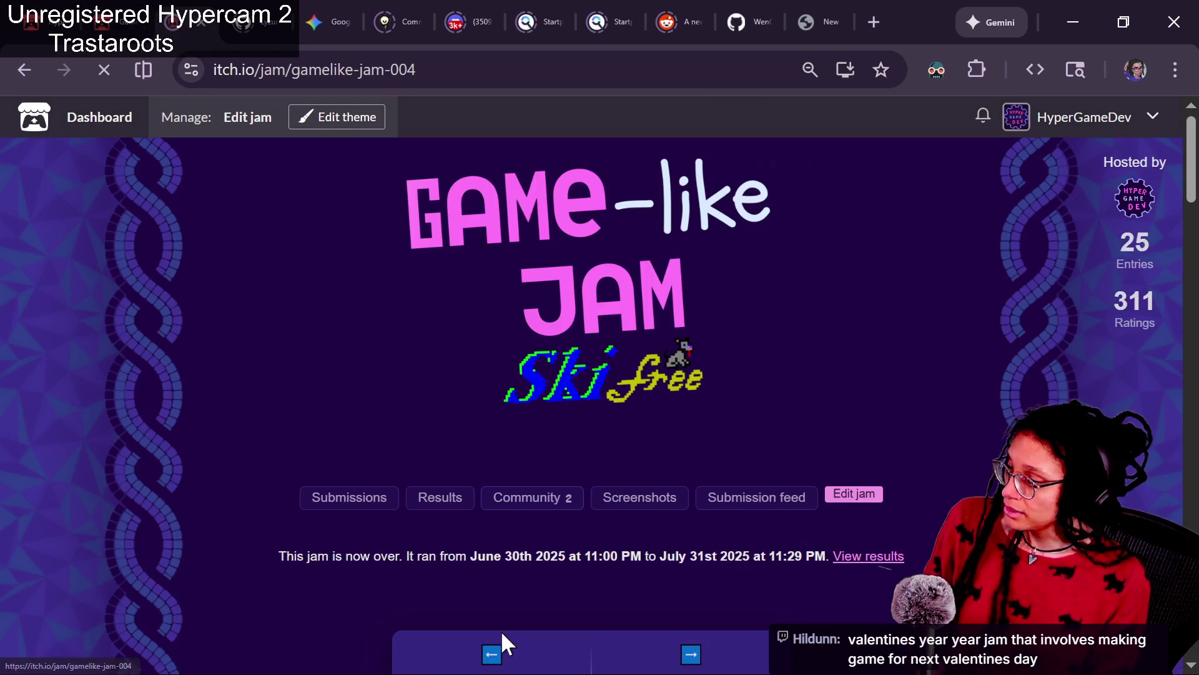
{"action": "left_click", "coordinate": [497, 657]}
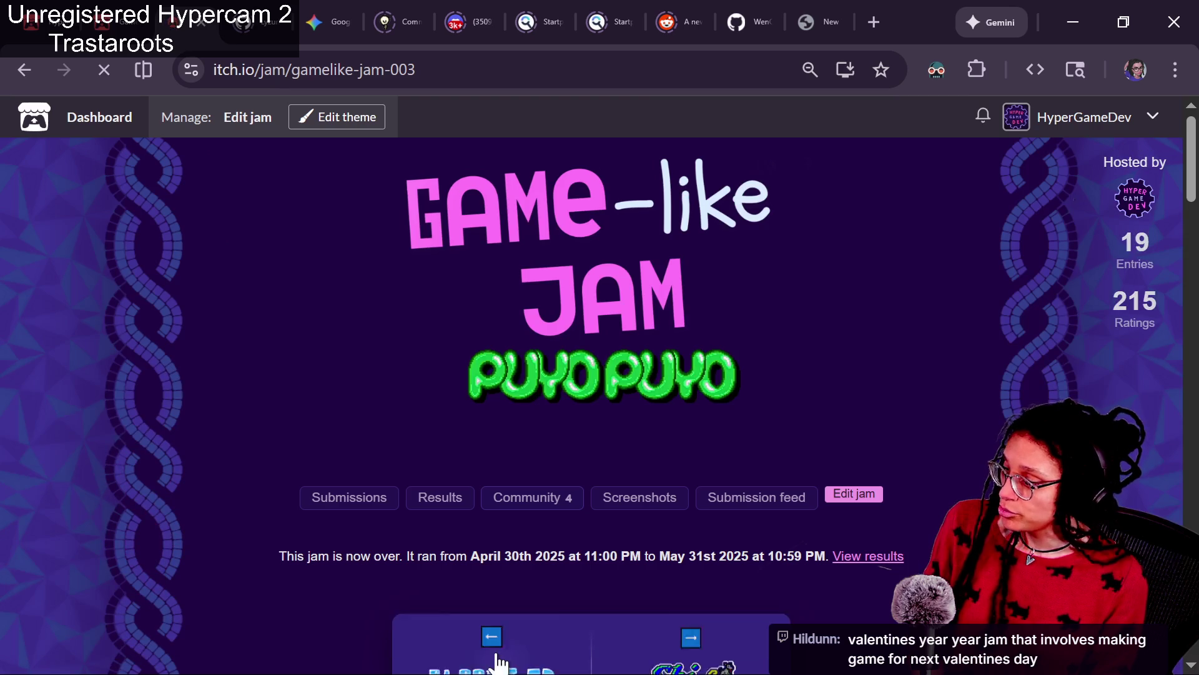
{"action": "left_click", "coordinate": [494, 651]}
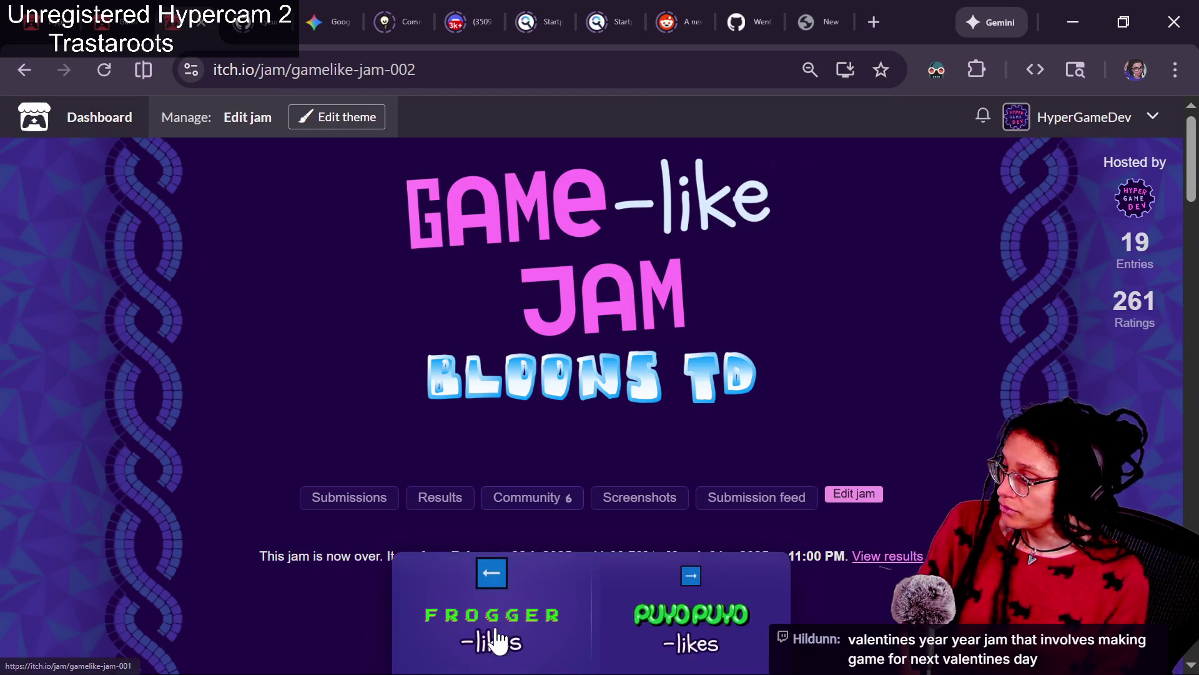
{"action": "left_click", "coordinate": [494, 644]}
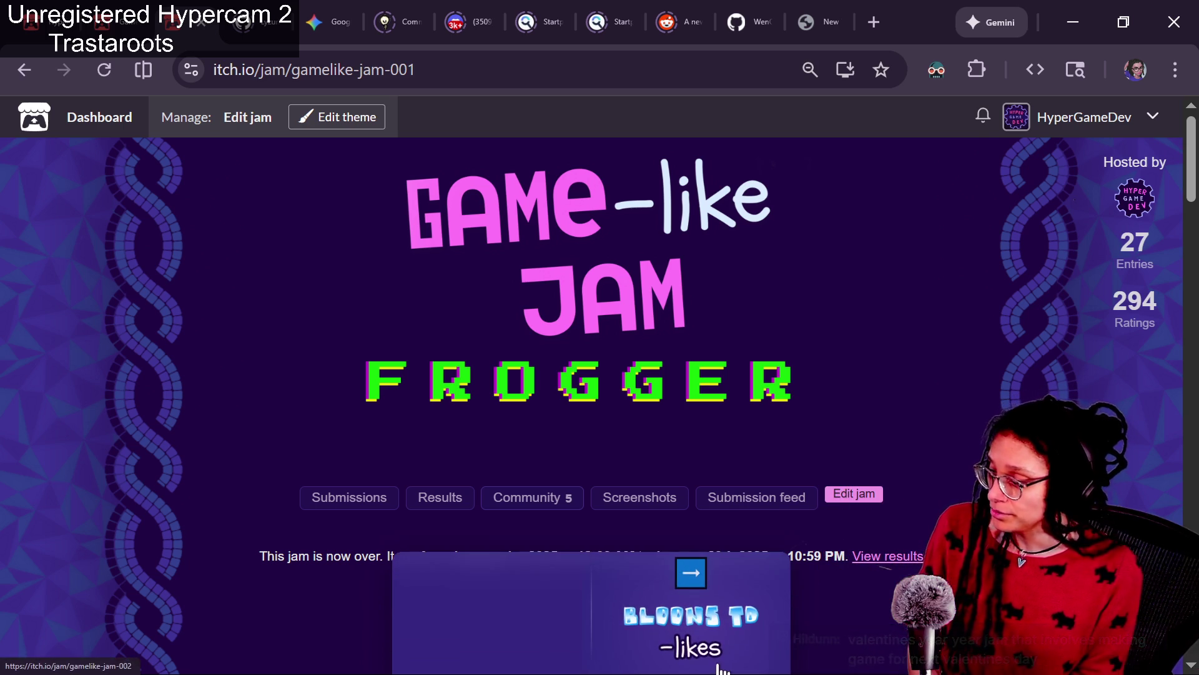
{"action": "left_click", "coordinate": [648, 619]}
{"action": "left_click", "coordinate": [667, 616]}
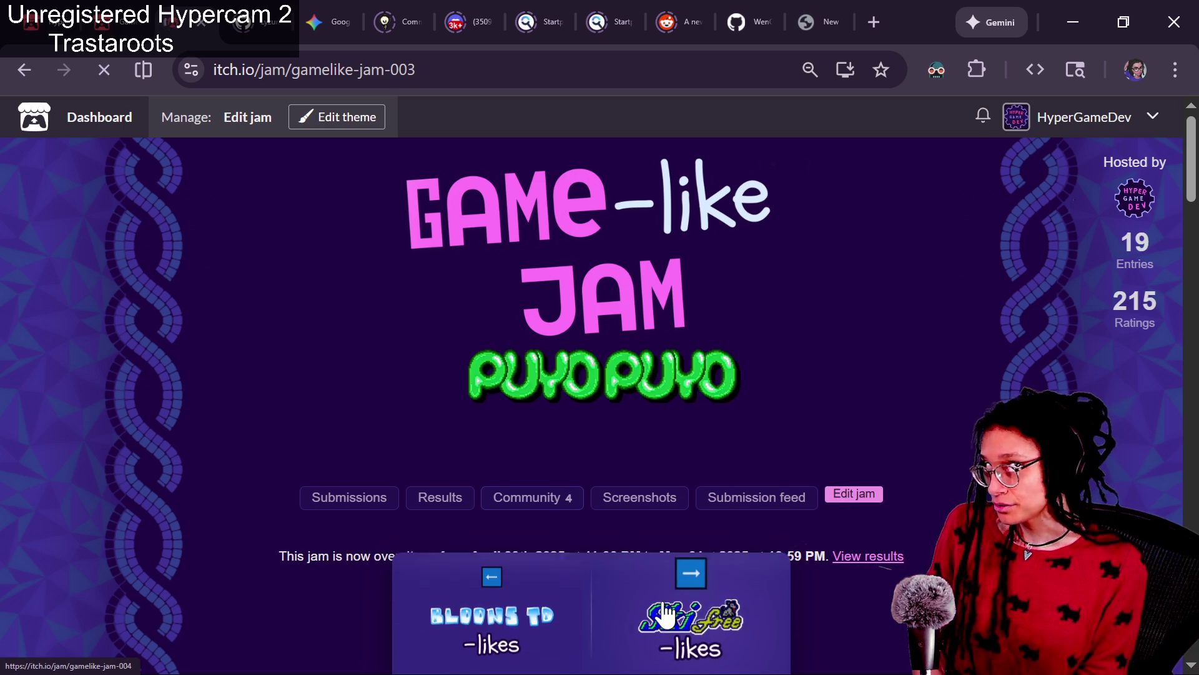
{"action": "left_click", "coordinate": [667, 615]}
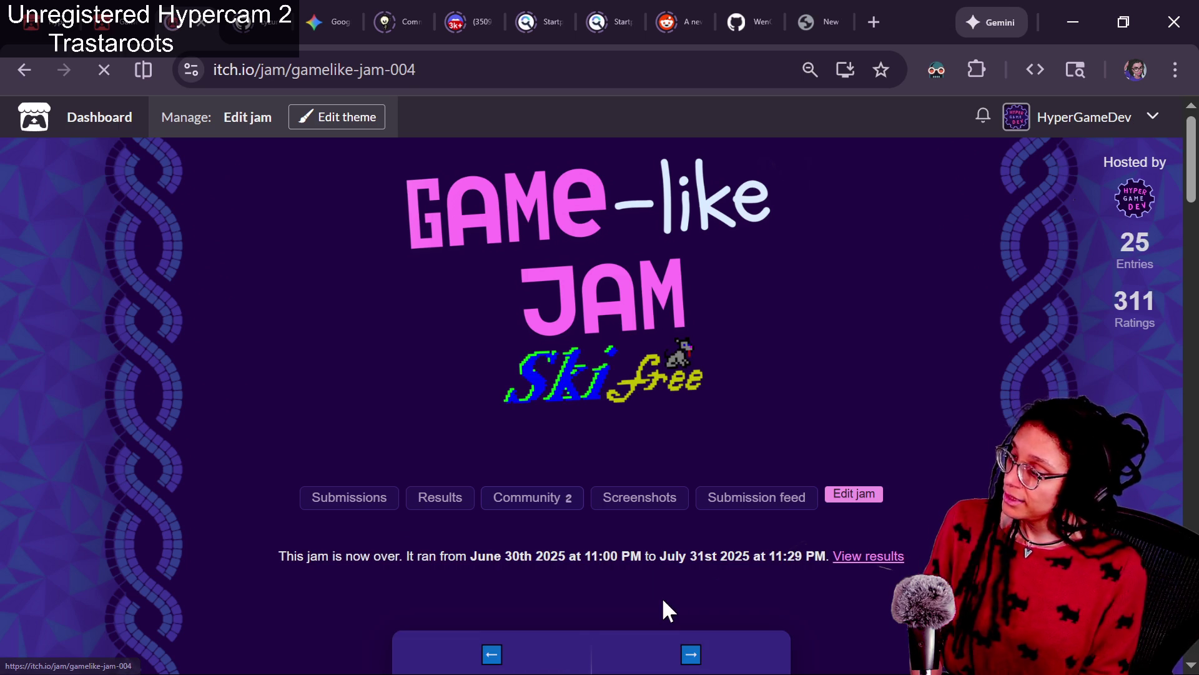
Back on the Rogue jam tab, review the future jams schedule for March, then go to chat.
{"action": "left_click", "coordinate": [145, 9]}
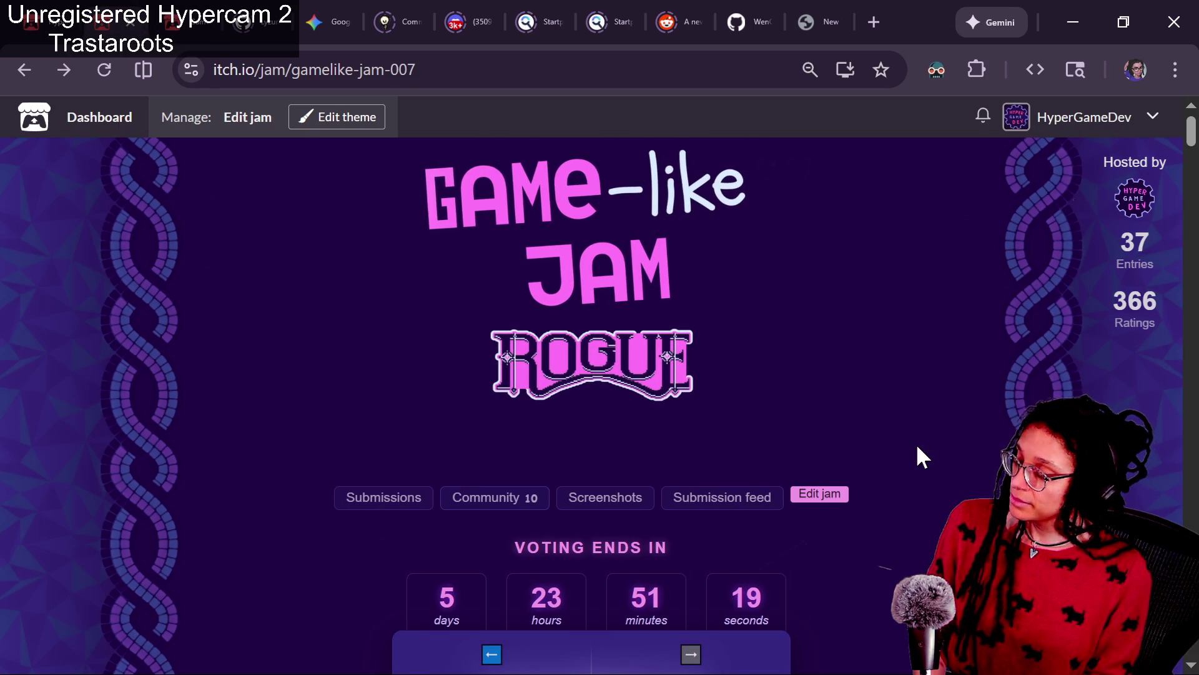
{"action": "scroll", "coordinate": [916, 444], "scroll_direction": "down", "scroll_amount": 2}
{"action": "scroll", "coordinate": [916, 443], "scroll_direction": "down", "scroll_amount": 5}
{"action": "scroll", "coordinate": [916, 444], "scroll_direction": "up", "scroll_amount": 10}
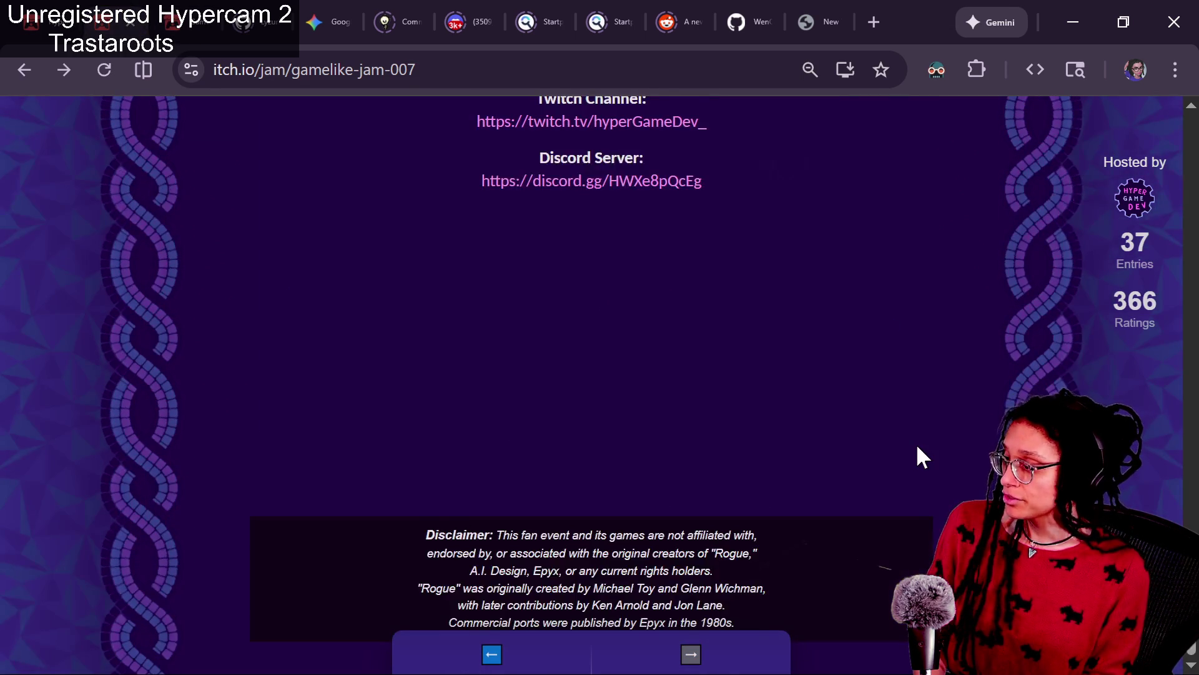
{"action": "scroll", "coordinate": [916, 443], "scroll_direction": "down", "scroll_amount": 2}
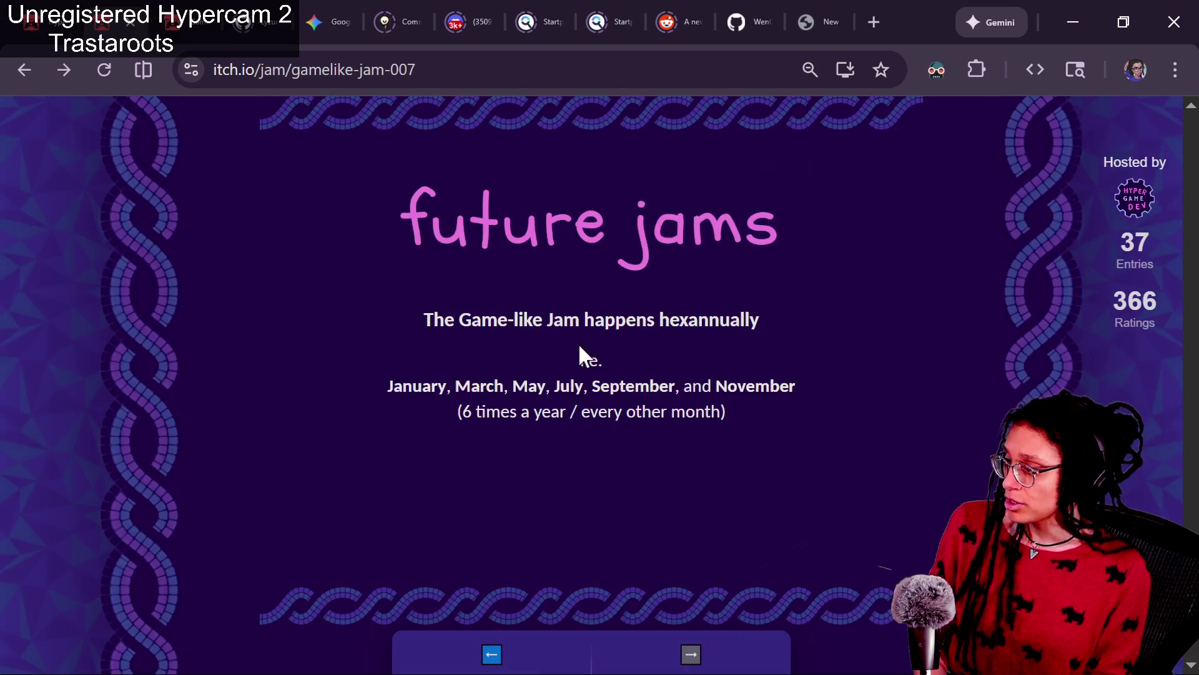
{"action": "left_click_drag", "start_coordinate": [468, 386], "coordinate": [504, 385]}
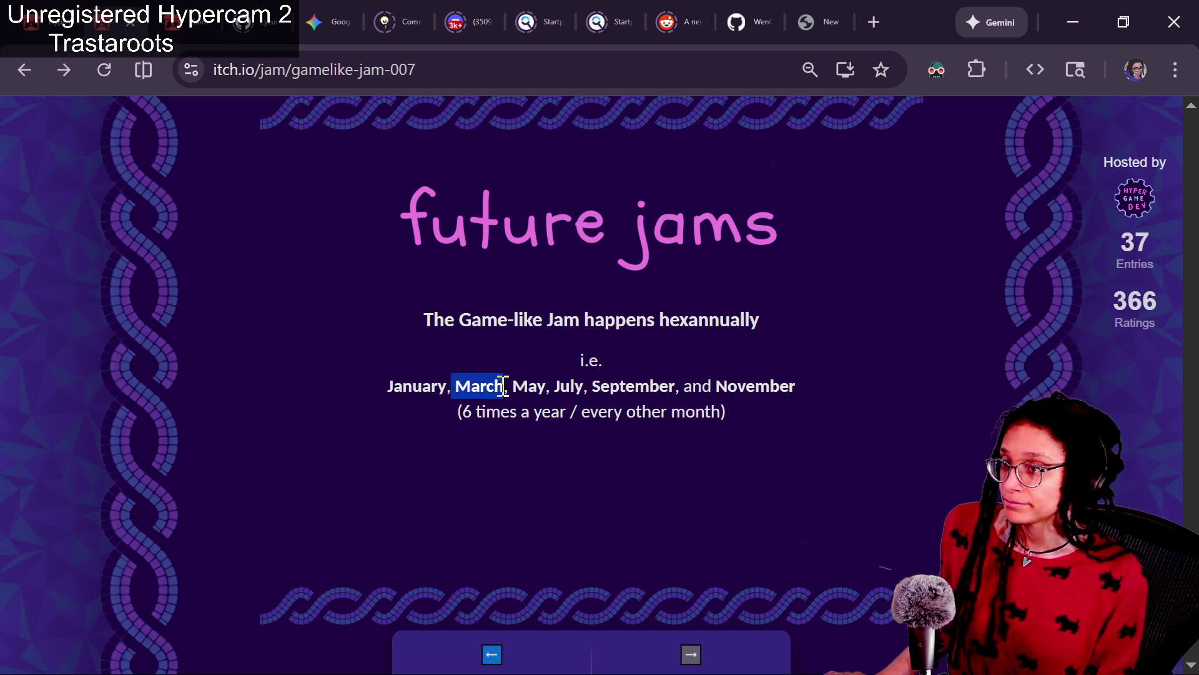
{"action": "key", "text": "alt+Tab"}
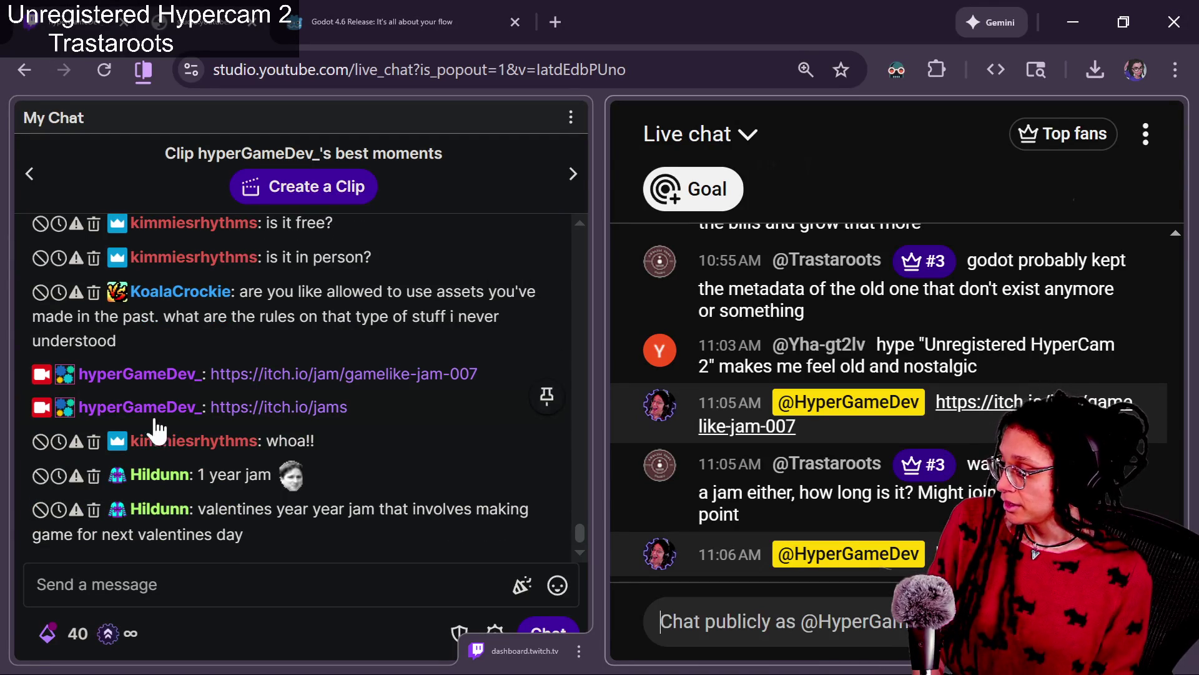
{"action": "left_click", "coordinate": [263, 582]}
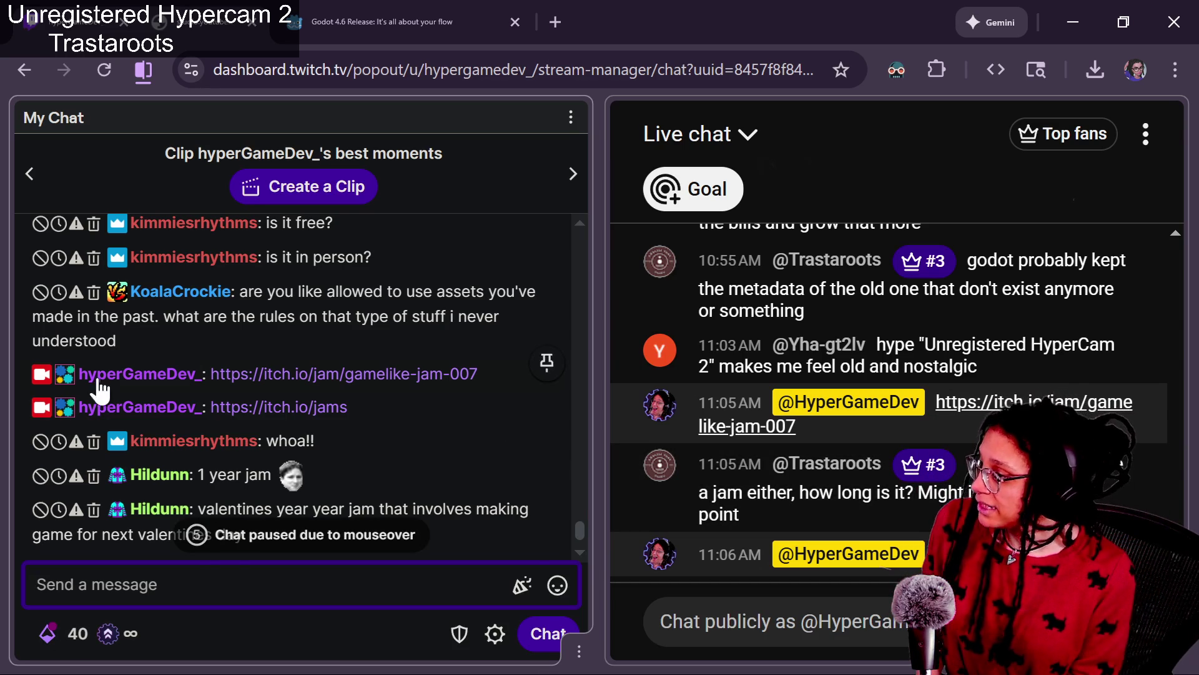
Read the viewers' jam questions in chat, then return to the itch.io gamelike-jam-007 page.
{"action": "left_click_drag", "start_coordinate": [250, 291], "coordinate": [110, 291]}
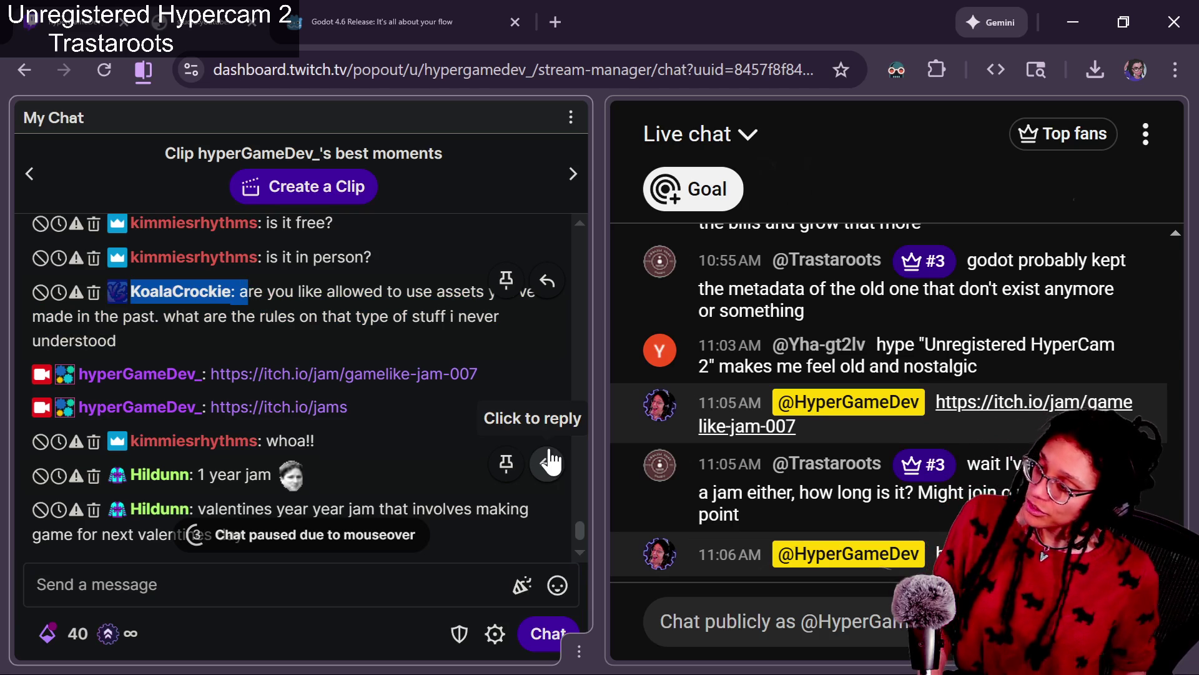
{"action": "left_click", "coordinate": [278, 323]}
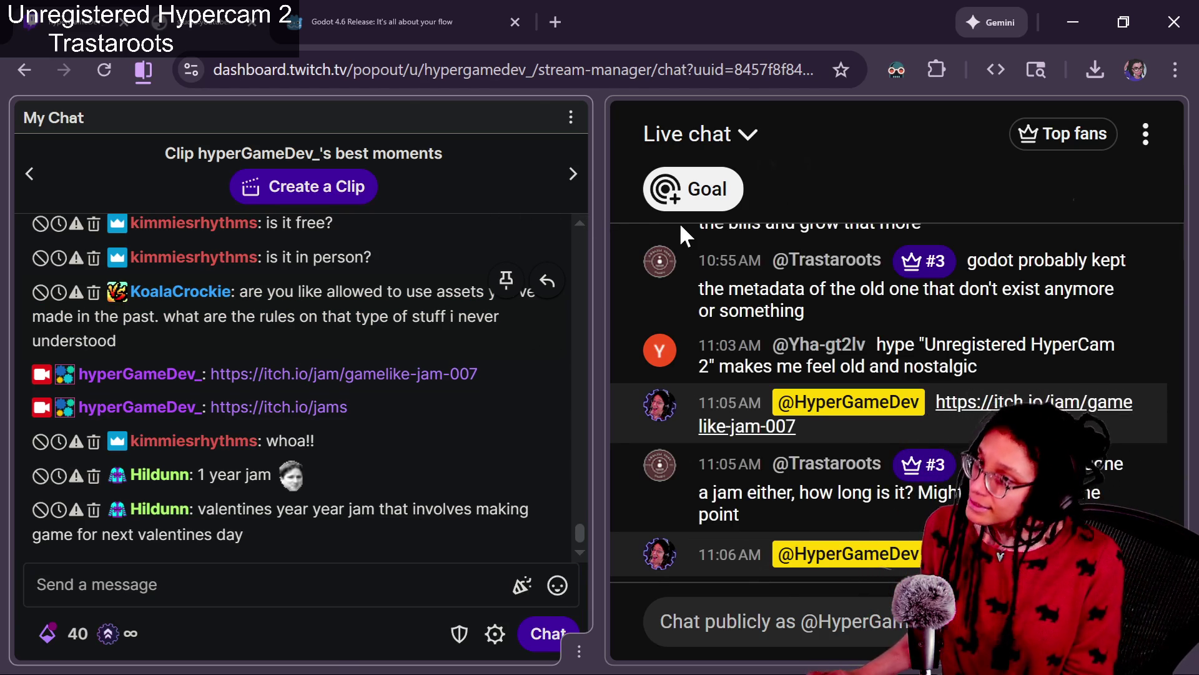
{"action": "key", "text": "alt+Tab"}
{"action": "scroll", "coordinate": [677, 392], "scroll_direction": "up", "scroll_amount": 15}
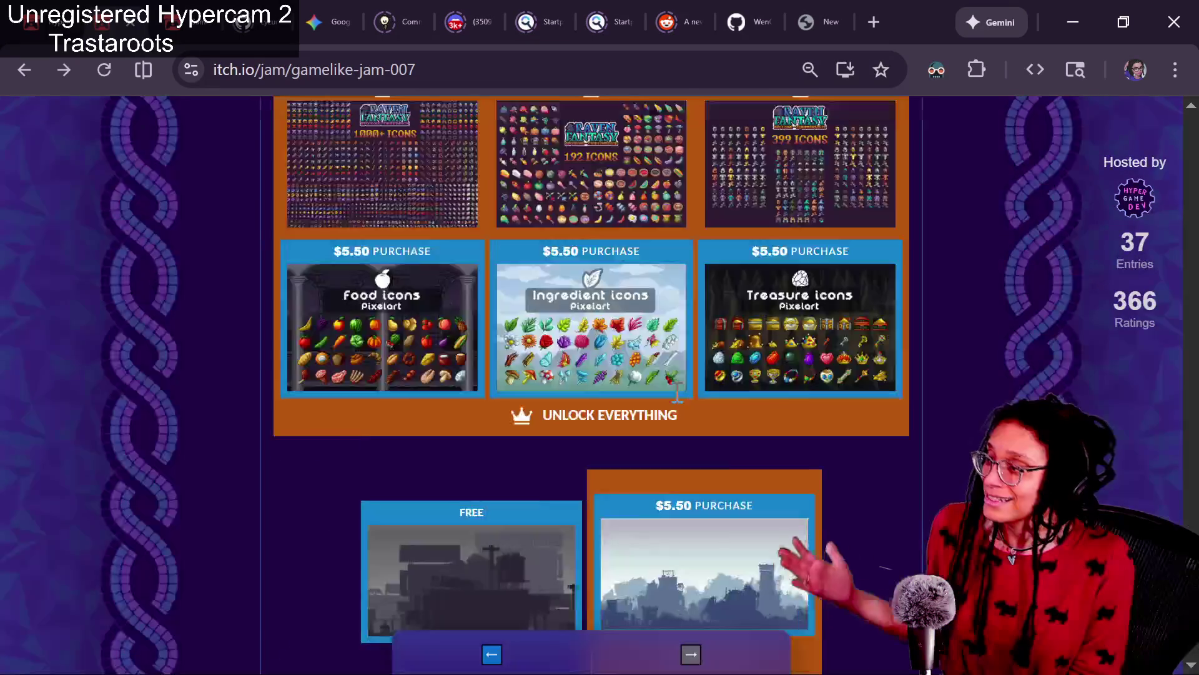
Open the Submission Rules in a new tab and highlight the rule against similar game names.
{"action": "scroll", "coordinate": [677, 393], "scroll_direction": "up", "scroll_amount": 10}
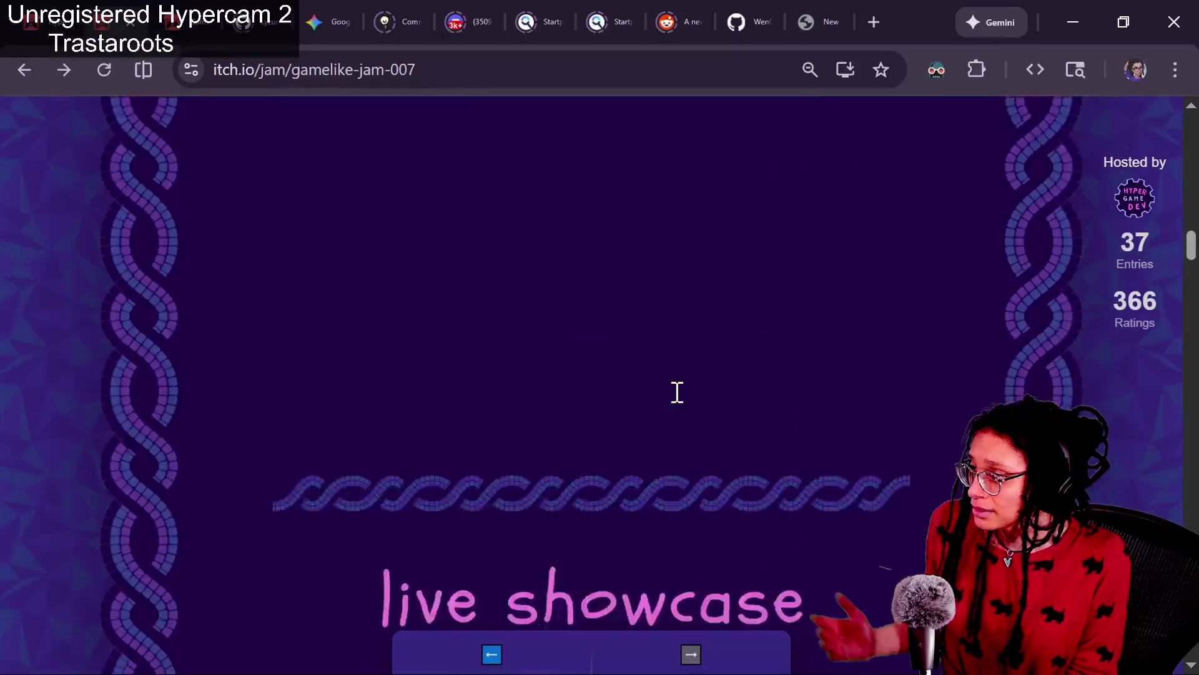
{"action": "scroll", "coordinate": [677, 393], "scroll_direction": "down", "scroll_amount": 8}
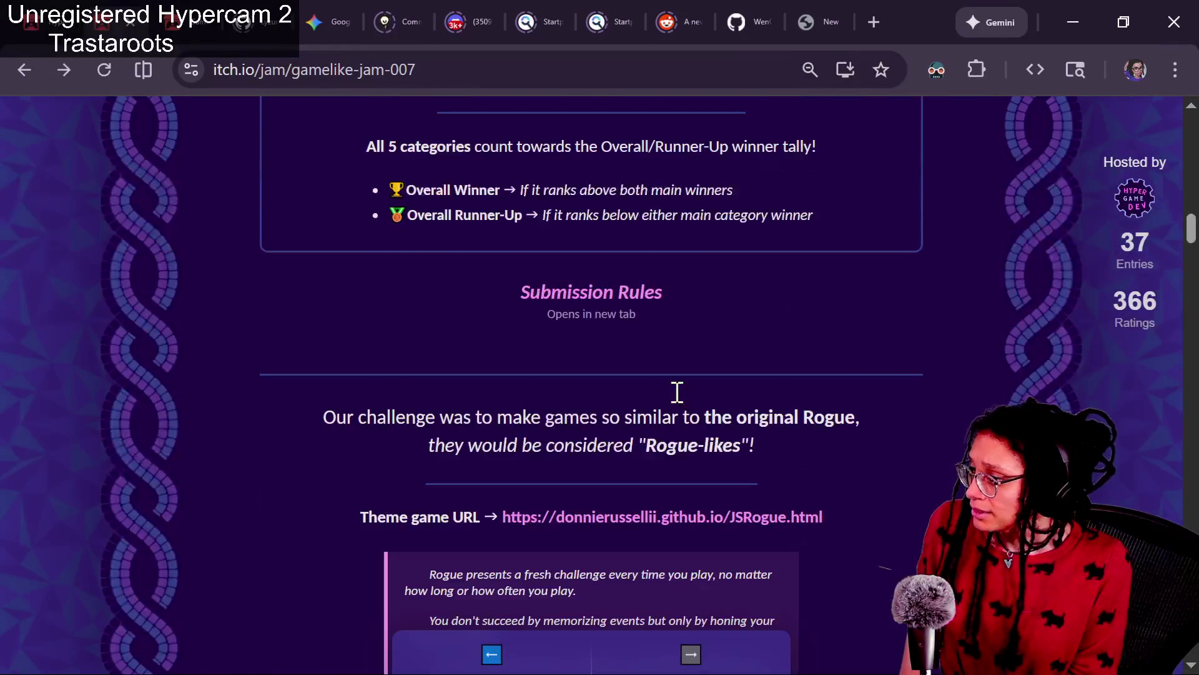
{"action": "left_click", "coordinate": [637, 312]}
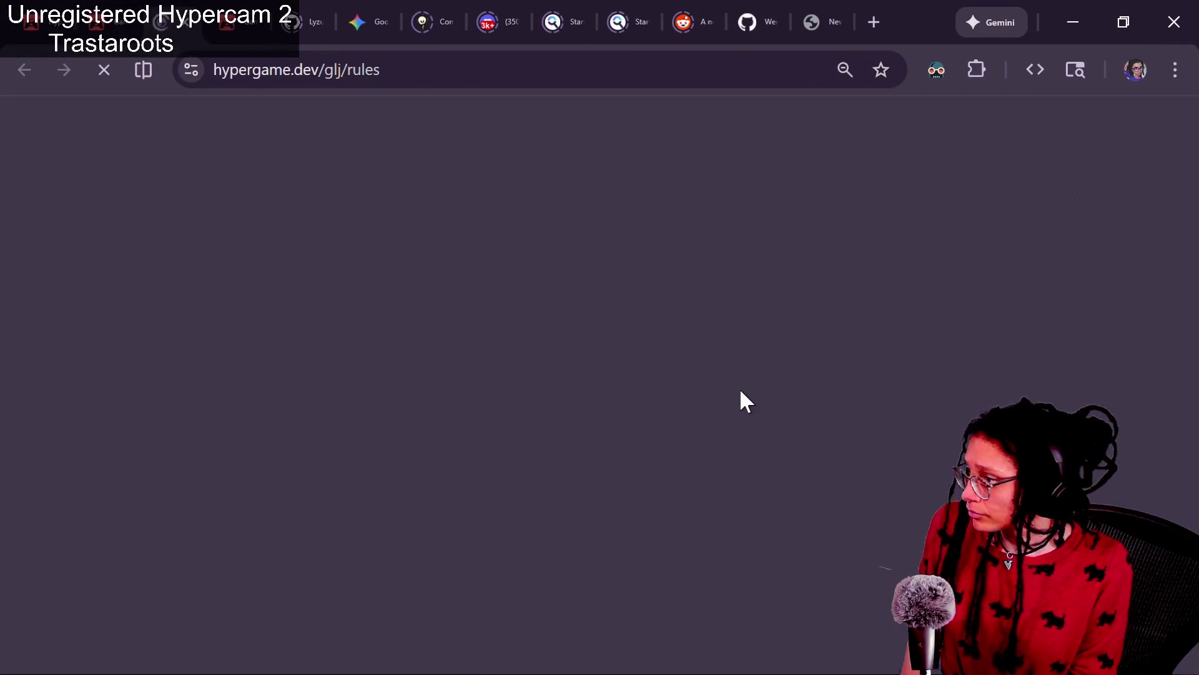
{"action": "scroll", "coordinate": [711, 363], "scroll_direction": "down", "scroll_amount": 10}
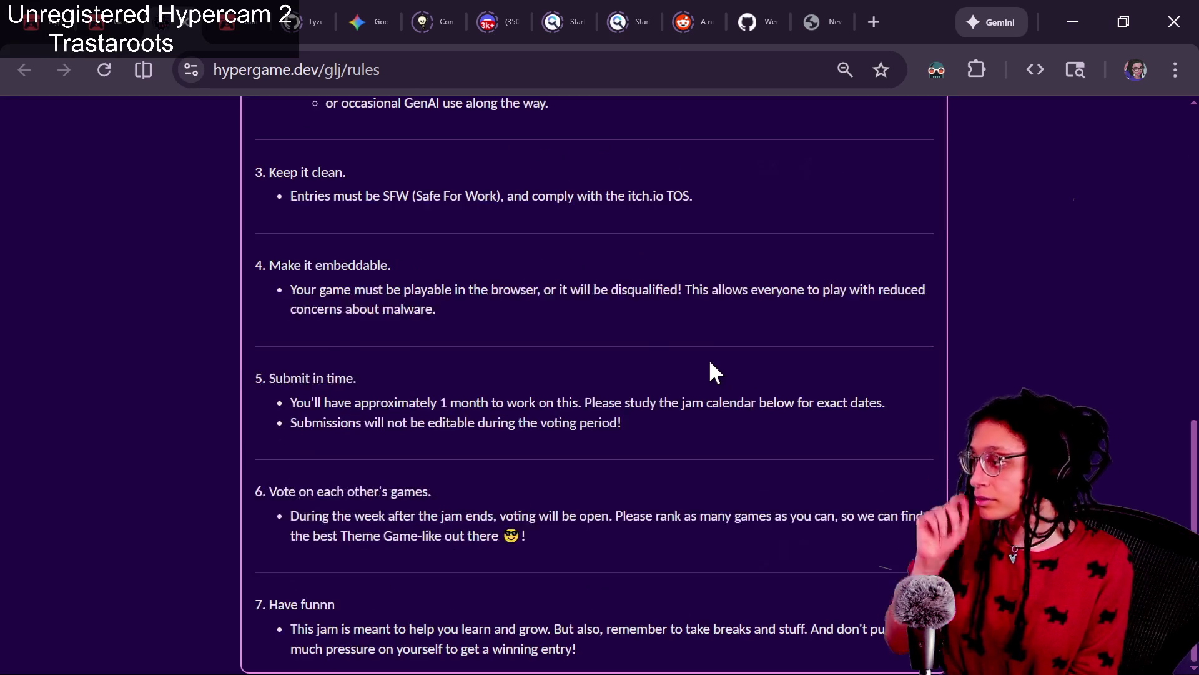
{"action": "scroll", "coordinate": [711, 362], "scroll_direction": "up", "scroll_amount": 6}
{"action": "scroll", "coordinate": [711, 364], "scroll_direction": "up", "scroll_amount": 2}
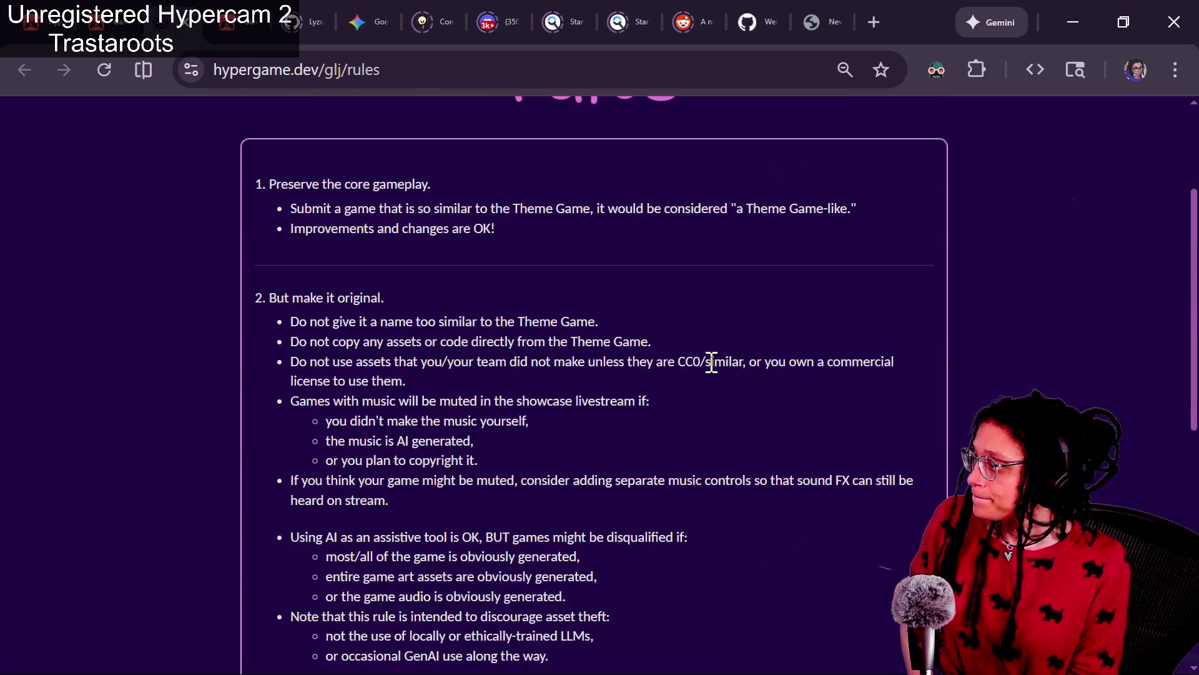
{"action": "left_click_drag", "start_coordinate": [289, 321], "coordinate": [599, 321]}
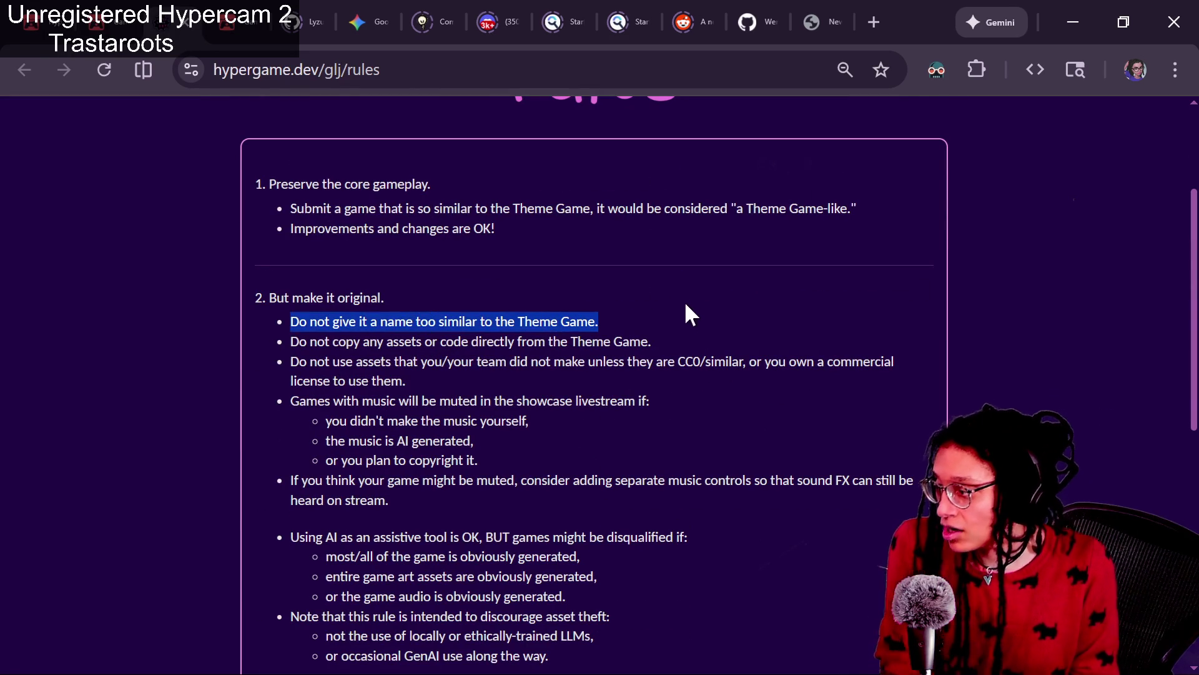
Zoom the rules to 125% and highlight rule 2's CC0 and commercial licence requirements.
{"action": "key", "text": "ctrl+plus"}
{"action": "key", "text": "ctrl+plus"}
{"action": "left_click", "coordinate": [632, 477]}
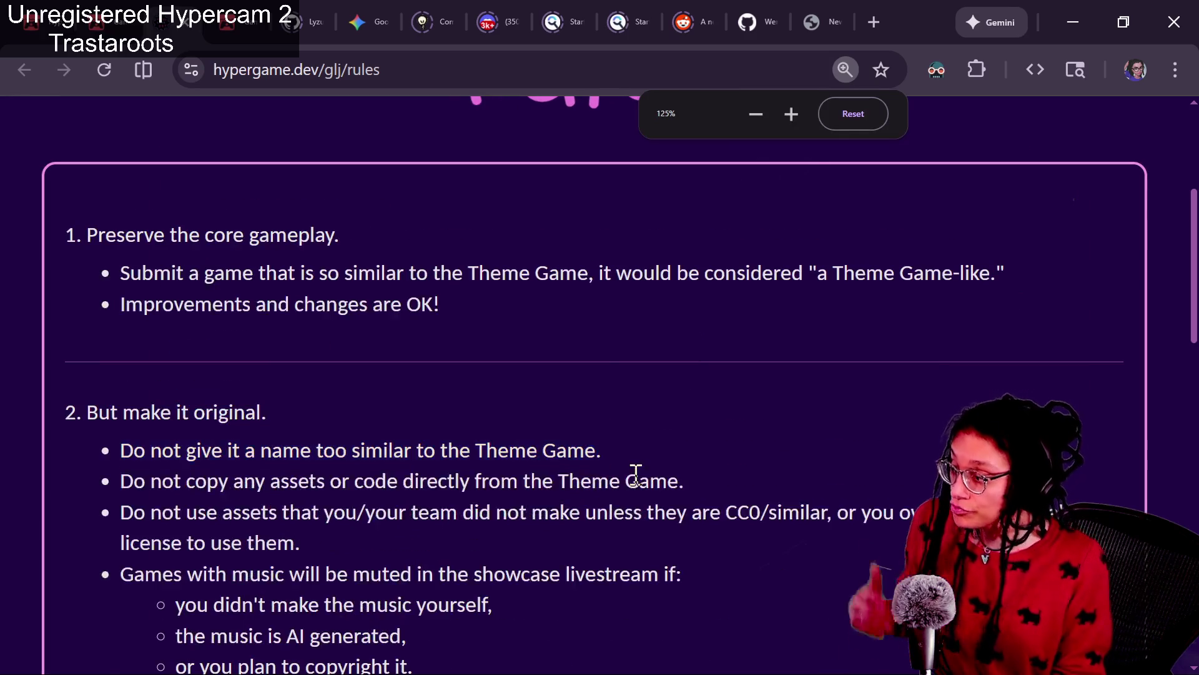
{"action": "scroll", "coordinate": [619, 494], "scroll_direction": "down", "scroll_amount": 3}
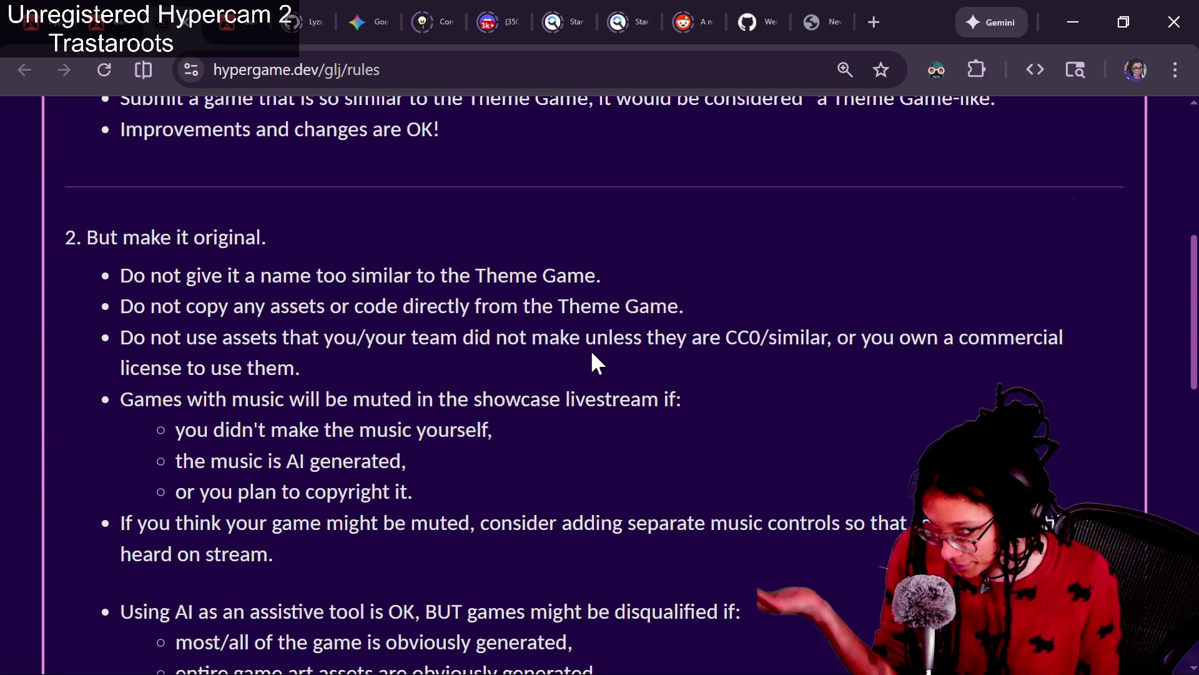
{"action": "left_click_drag", "start_coordinate": [728, 338], "coordinate": [765, 341]}
{"action": "left_click", "coordinate": [766, 364]}
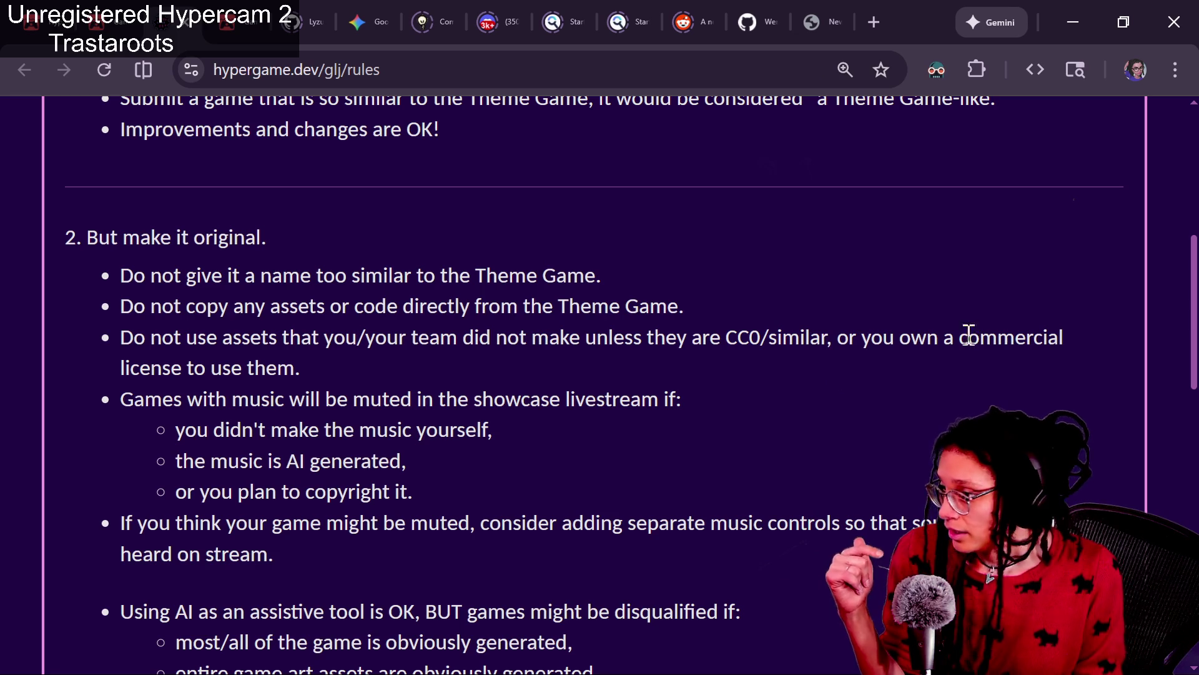
{"action": "left_click_drag", "start_coordinate": [959, 338], "coordinate": [956, 367]}
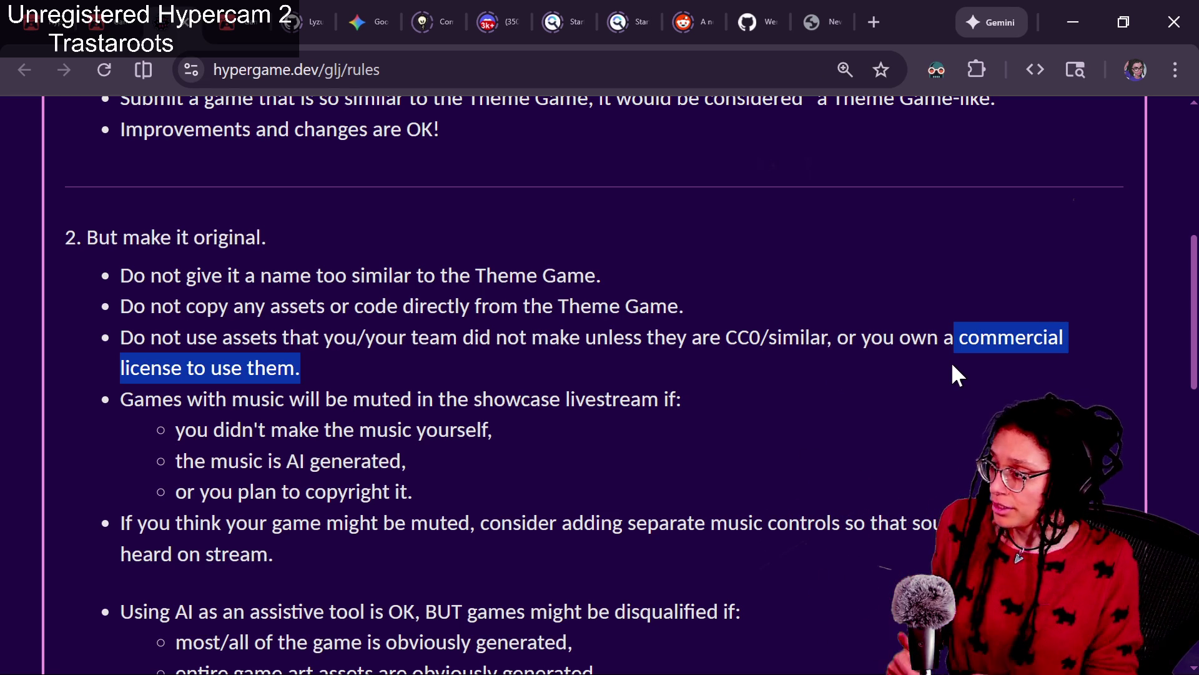
{"action": "key", "text": "ctrl+shift+Tab"}
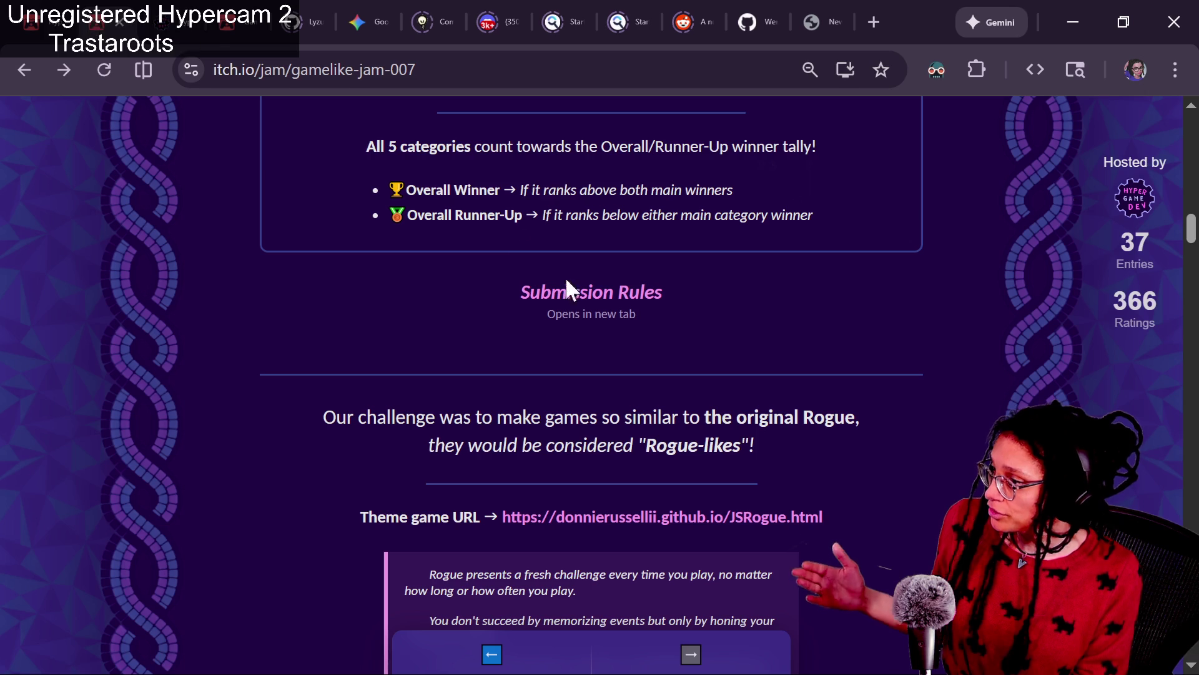
Read the jam's free CraftPix asset packs and licence note, then return to the hypergame.dev rules tab.
{"action": "scroll", "coordinate": [897, 401], "scroll_direction": "down", "scroll_amount": 15}
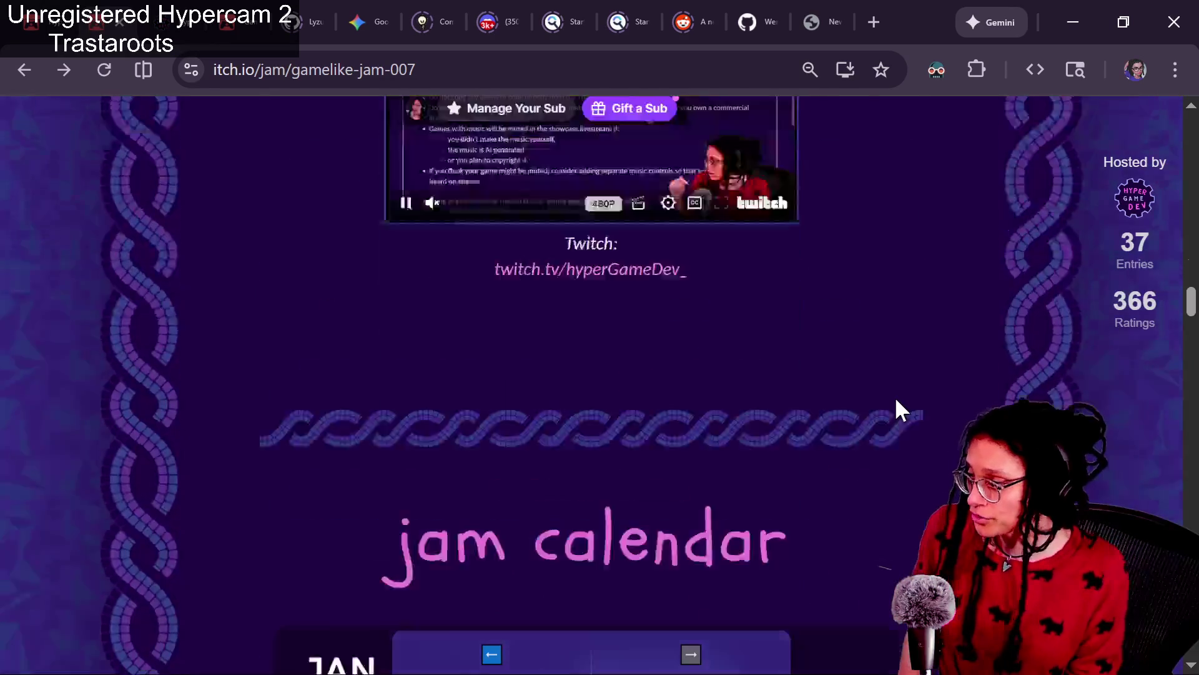
{"action": "scroll", "coordinate": [900, 409], "scroll_direction": "down", "scroll_amount": 12}
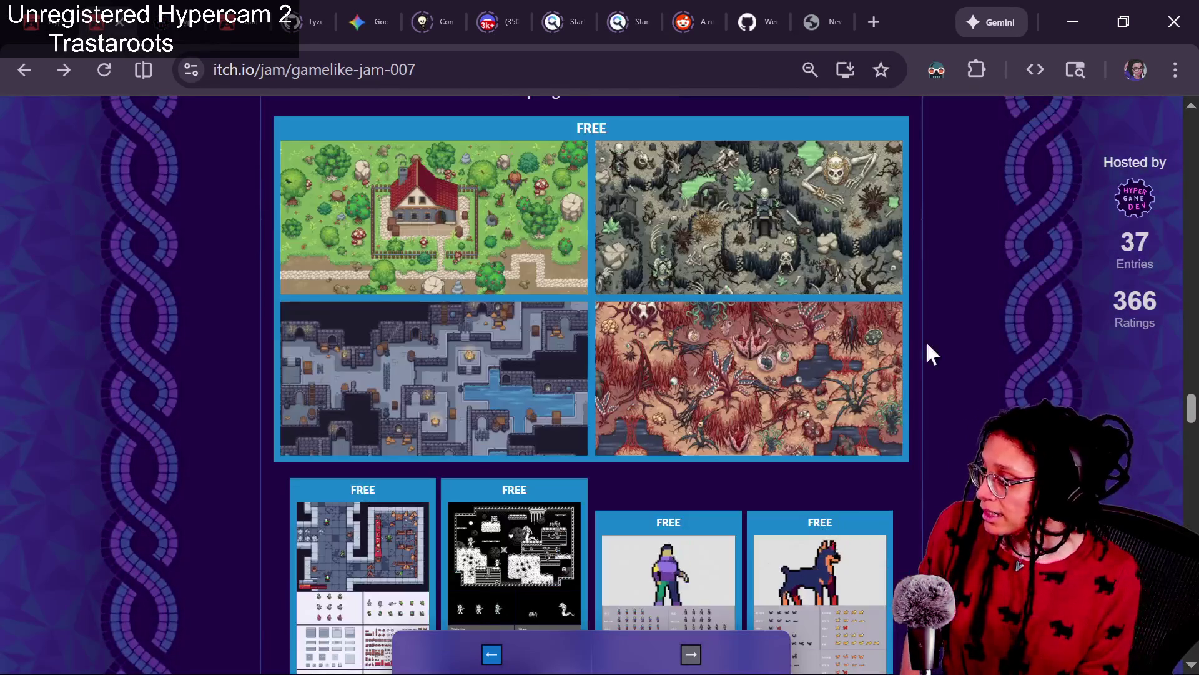
{"action": "scroll", "coordinate": [906, 338], "scroll_direction": "up", "scroll_amount": 2}
{"action": "scroll", "coordinate": [684, 355], "scroll_direction": "down", "scroll_amount": 5}
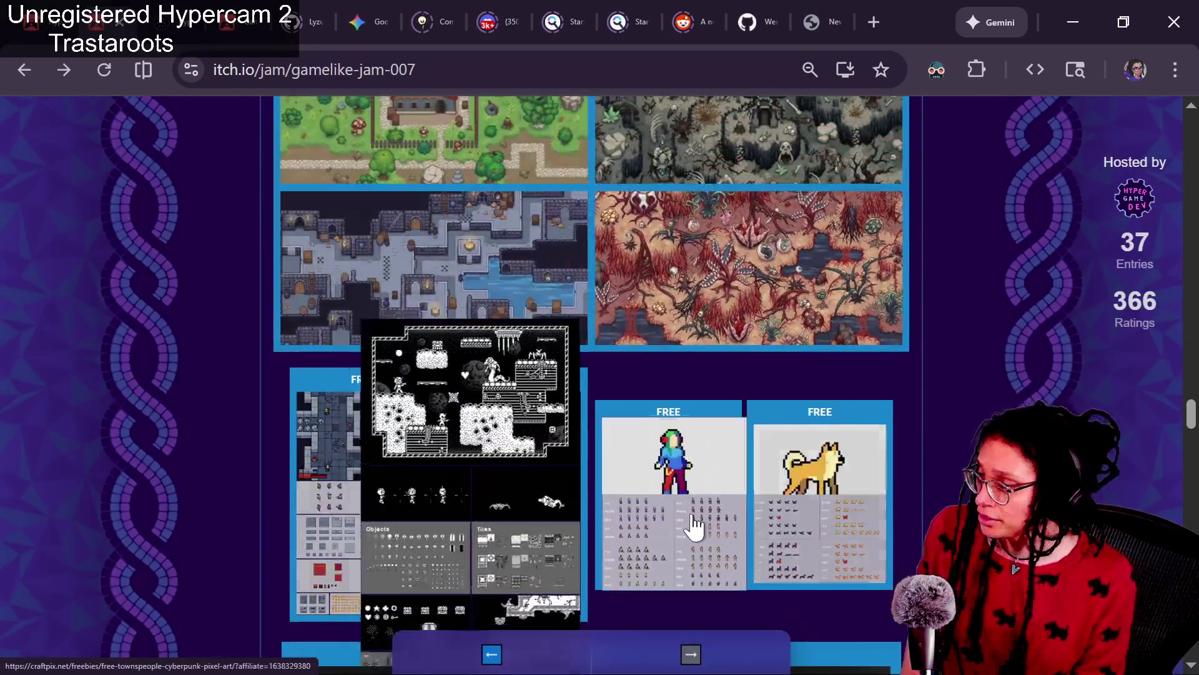
{"action": "mouse_move", "coordinate": [700, 523]}
{"action": "scroll", "coordinate": [701, 523], "scroll_direction": "down", "scroll_amount": 5}
{"action": "scroll", "coordinate": [583, 488], "scroll_direction": "down", "scroll_amount": 6}
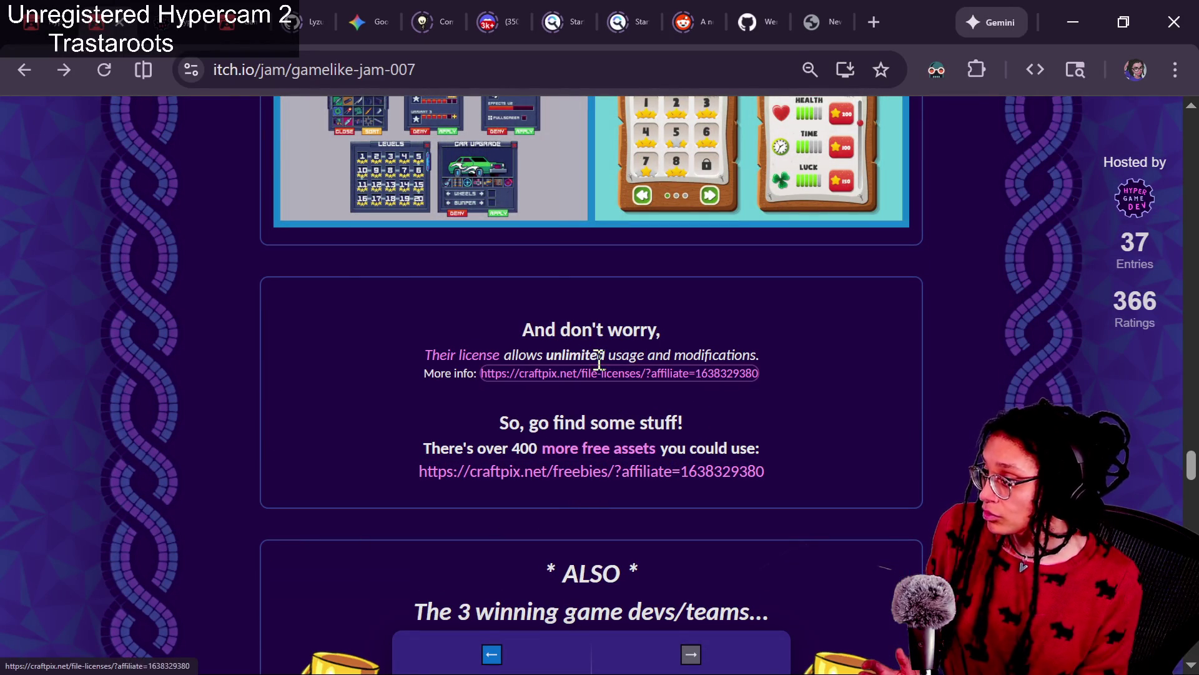
{"action": "left_click_drag", "start_coordinate": [512, 353], "coordinate": [777, 346]}
{"action": "left_click", "coordinate": [683, 354]}
{"action": "scroll", "coordinate": [873, 371], "scroll_direction": "up", "scroll_amount": 5}
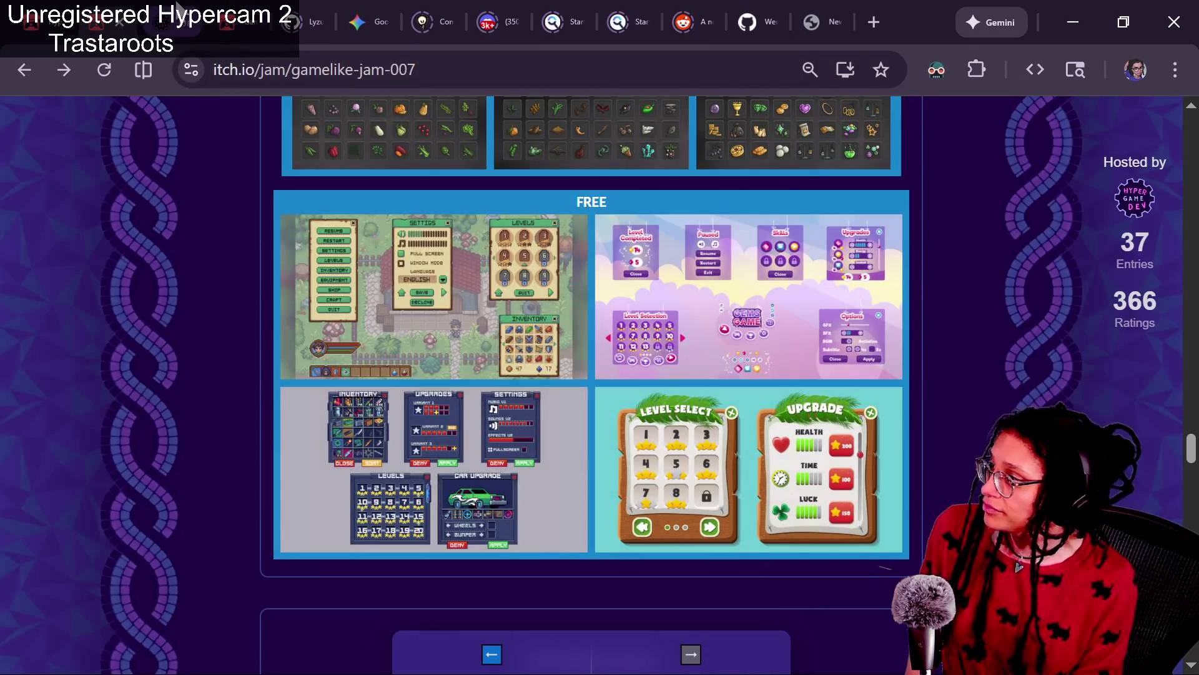
{"action": "left_click", "coordinate": [178, 20]}
{"action": "left_click", "coordinate": [504, 386]}
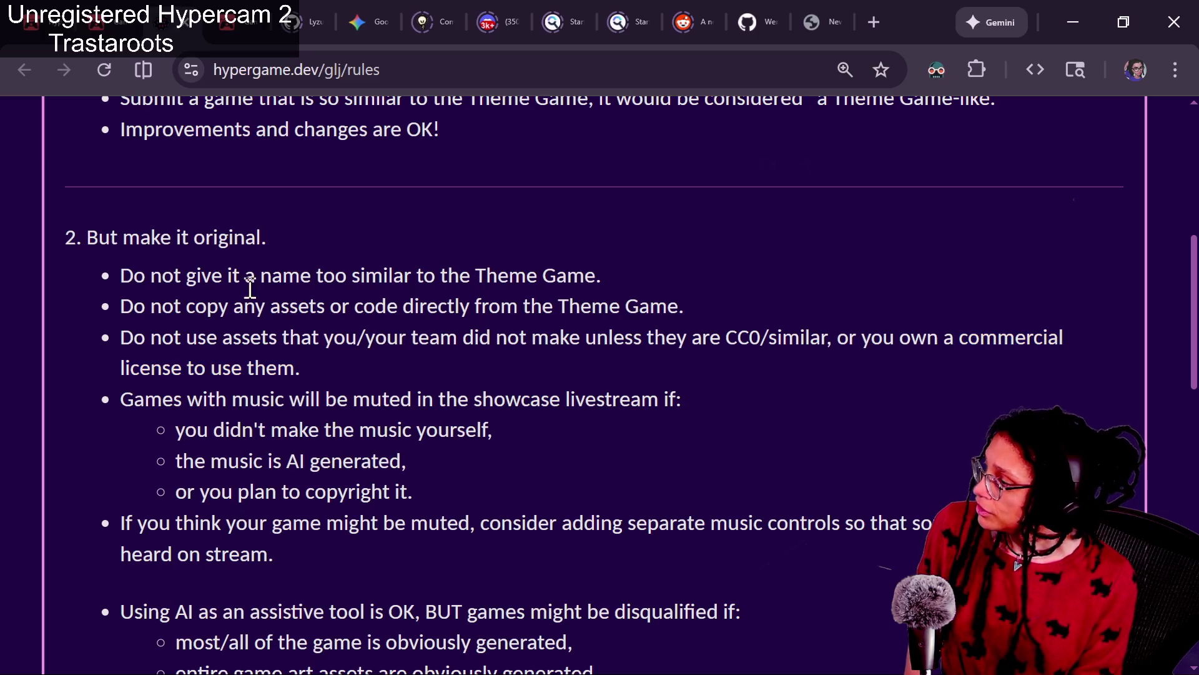
Cut the hypergame.dev rules URL and post it in the Twitch chat.
{"action": "left_click", "coordinate": [352, 70]}
{"action": "double_click", "coordinate": [351, 69]}
{"action": "key", "text": "ctrl+a"}
{"action": "key", "text": "ctrl+c"}
{"action": "key", "text": "BackSpace"}
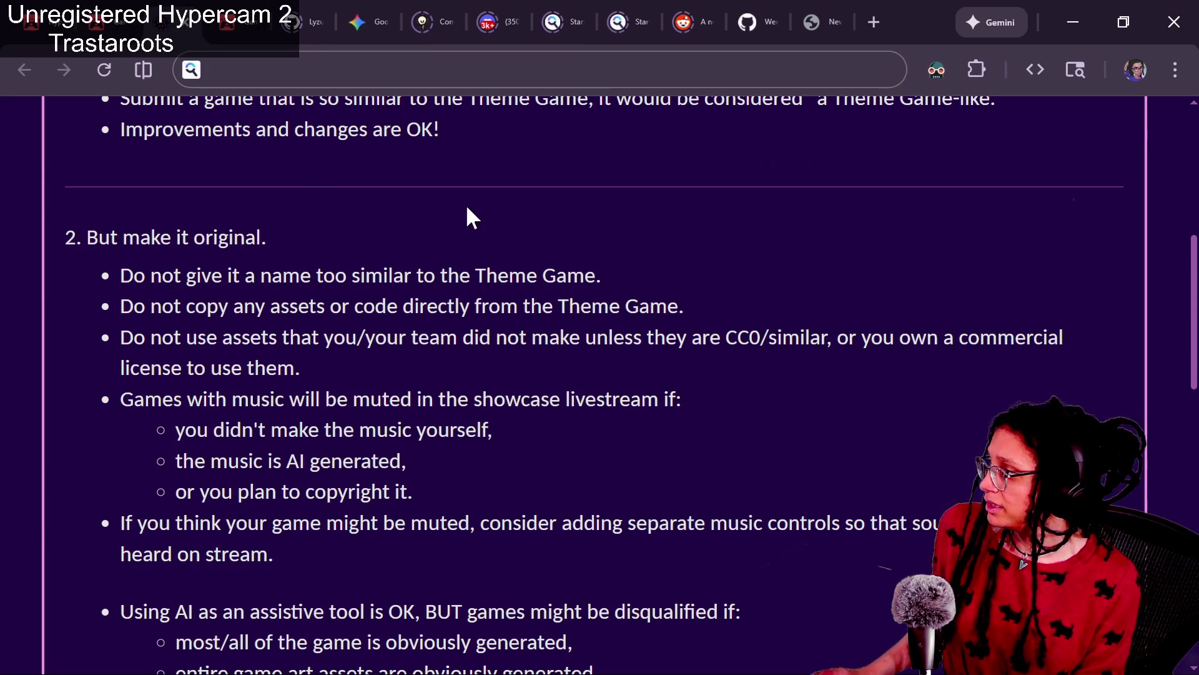
{"action": "key", "text": "alt+Tab"}
{"action": "key", "text": "ctrl+v"}
{"action": "key", "text": "Return"}
Paste and send the same rules link in the YouTube live chat.
{"action": "key", "text": "alt+Tab"}
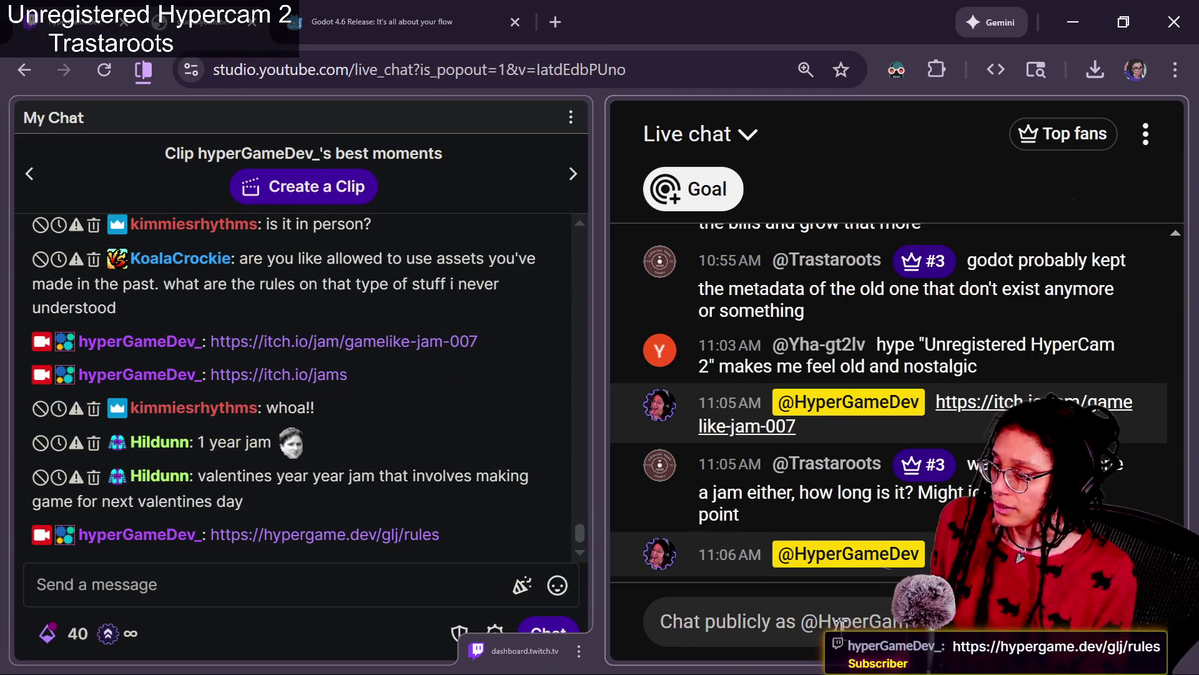
{"action": "left_click", "coordinate": [836, 620]}
{"action": "key", "text": "ctrl+v"}
{"action": "key", "text": "Return"}
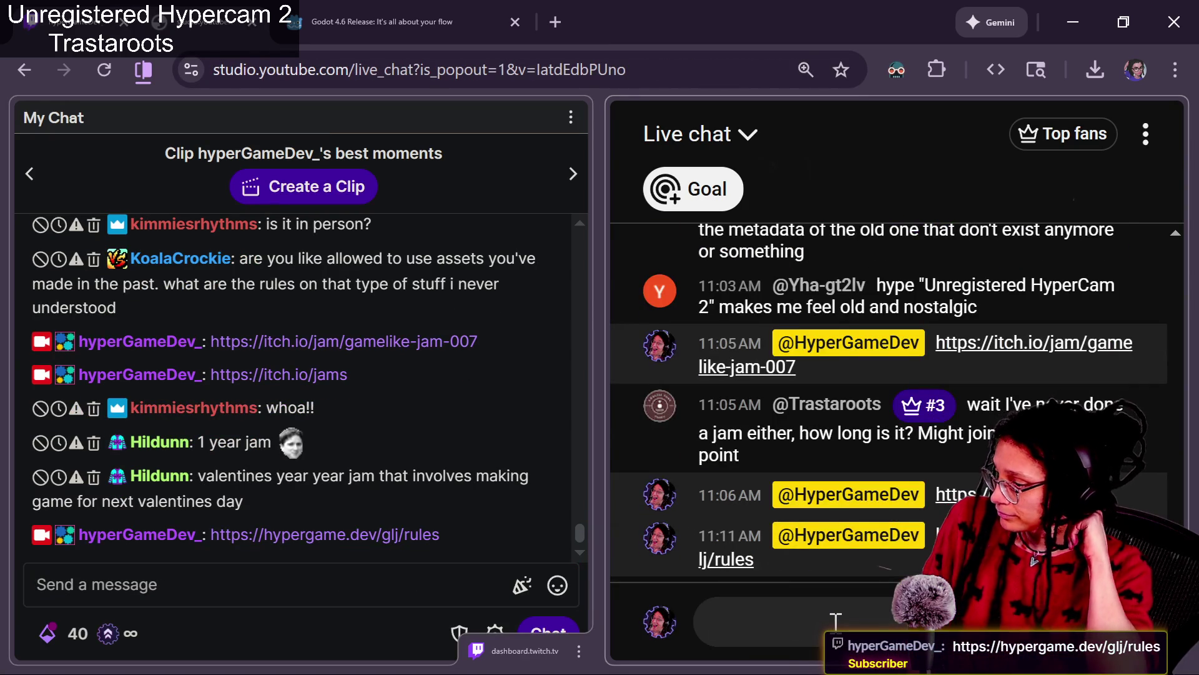
Look over the jam rules, highlighting the 'Make it embeddable' rule.
{"action": "key", "text": "alt+Tab"}
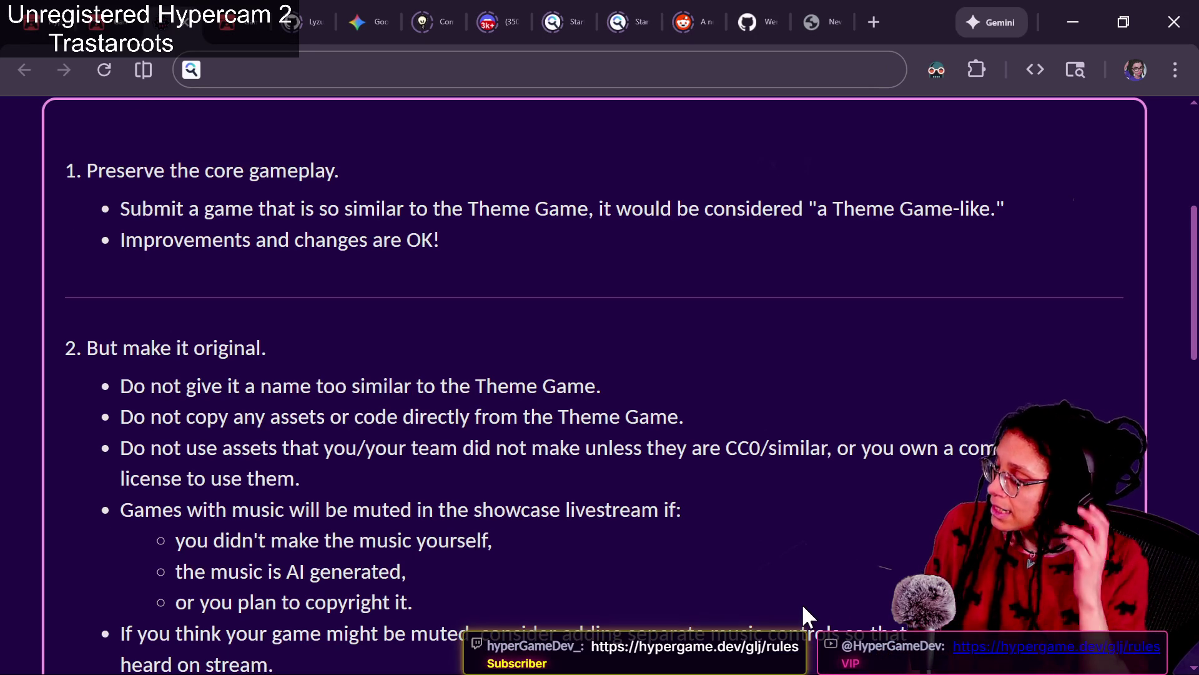
{"action": "scroll", "coordinate": [803, 606], "scroll_direction": "down", "scroll_amount": 10}
{"action": "scroll", "coordinate": [803, 606], "scroll_direction": "down", "scroll_amount": 6}
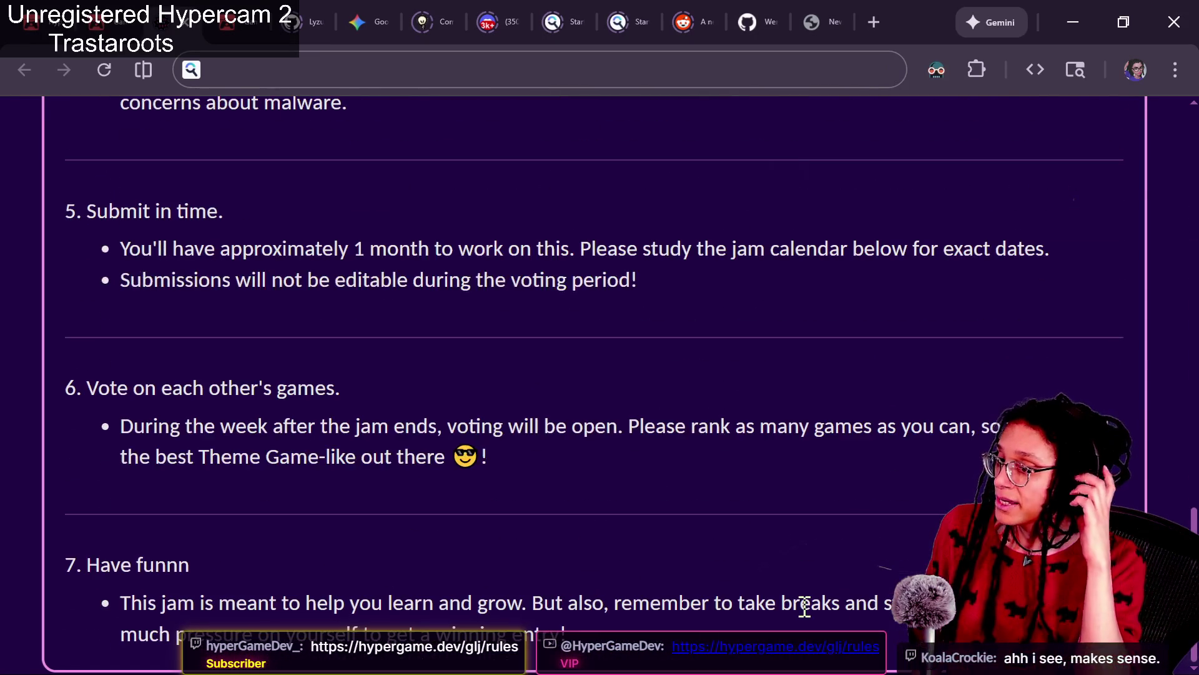
{"action": "scroll", "coordinate": [804, 606], "scroll_direction": "up", "scroll_amount": 4}
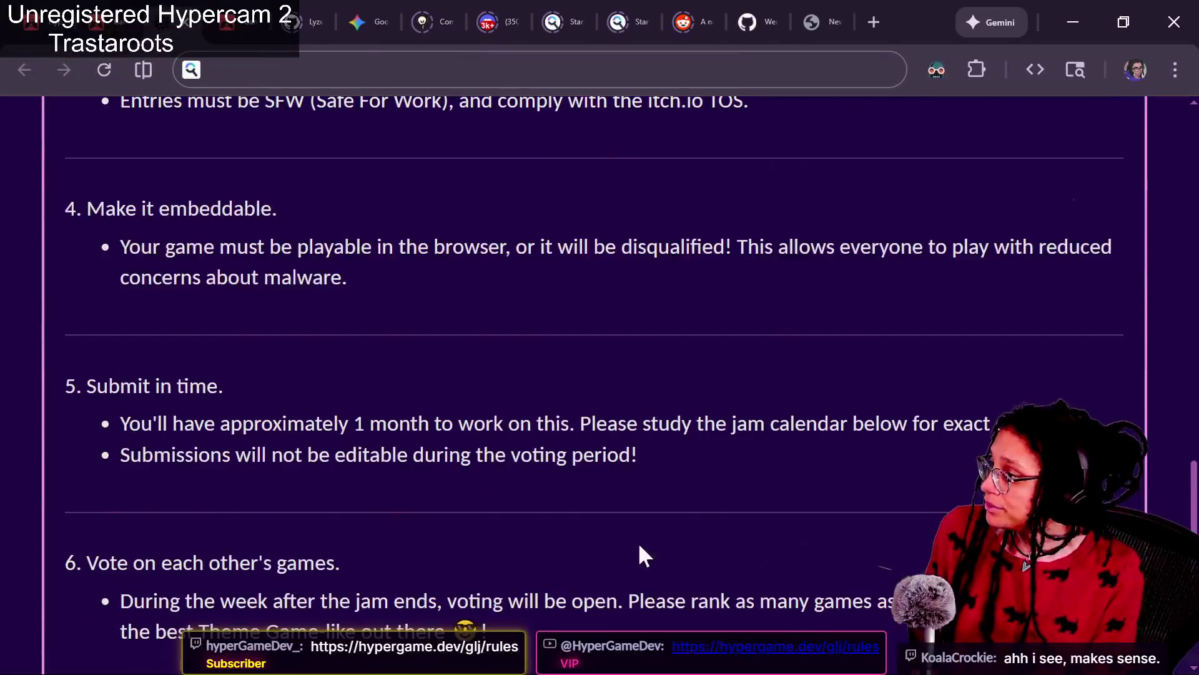
{"action": "mouse_move", "coordinate": [65, 251]}
{"action": "left_mouse_down"}
{"action": "mouse_move", "coordinate": [373, 286]}
{"action": "mouse_move", "coordinate": [394, 324]}
{"action": "mouse_move", "coordinate": [93, 227]}
{"action": "left_mouse_up"}
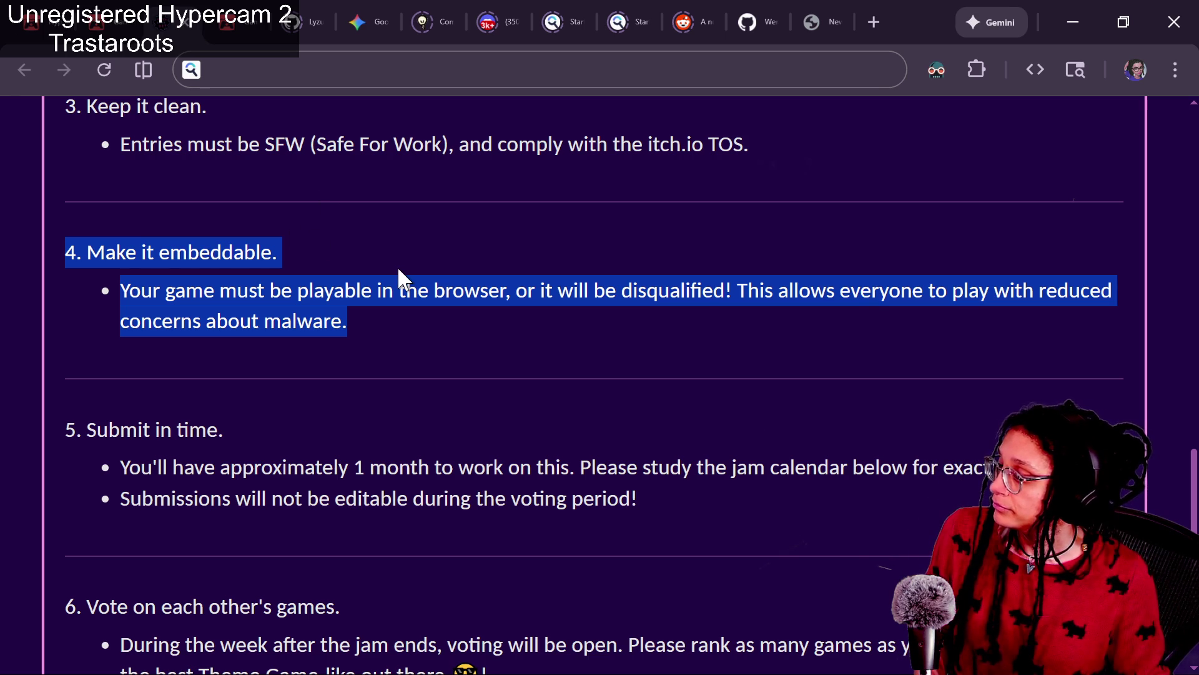
{"action": "scroll", "coordinate": [472, 303], "scroll_direction": "up", "scroll_amount": 4}
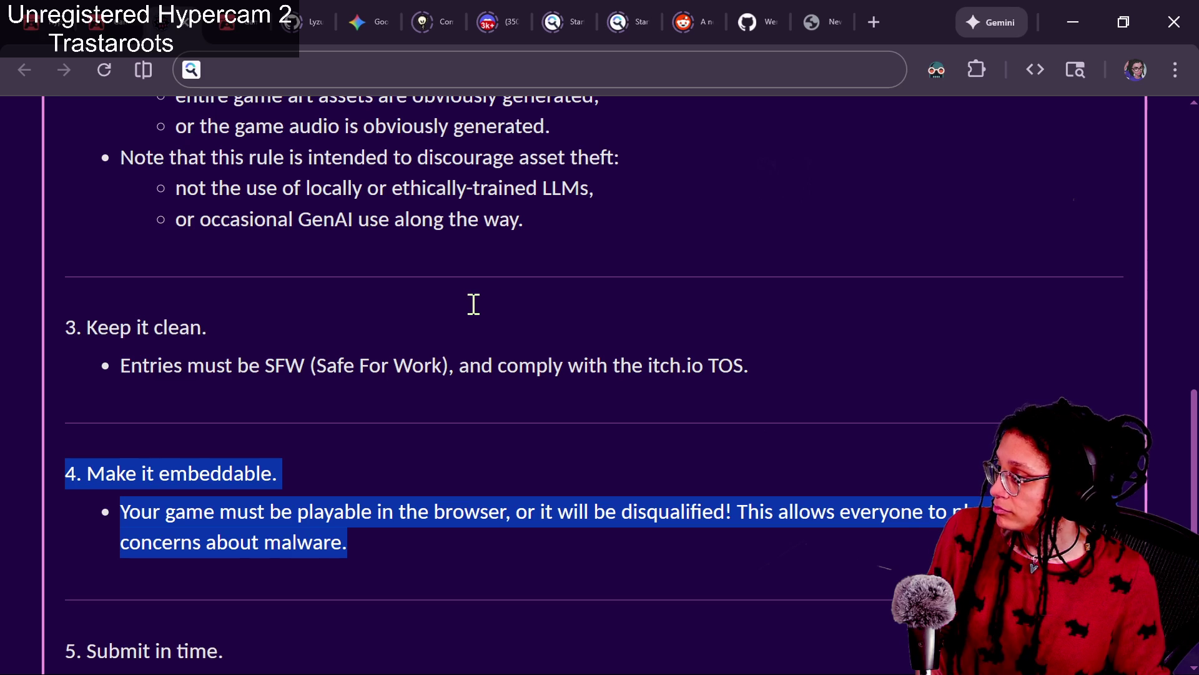
{"action": "scroll", "coordinate": [487, 275], "scroll_direction": "up", "scroll_amount": 12}
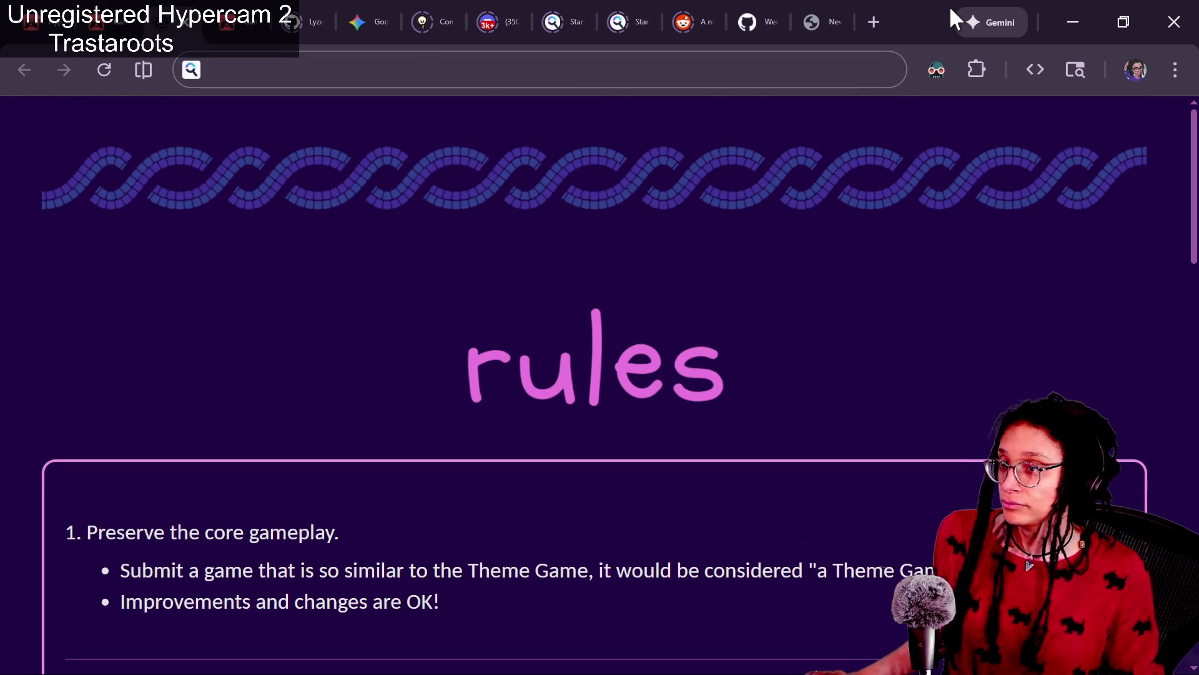
{"action": "key", "text": "alt+Tab"}
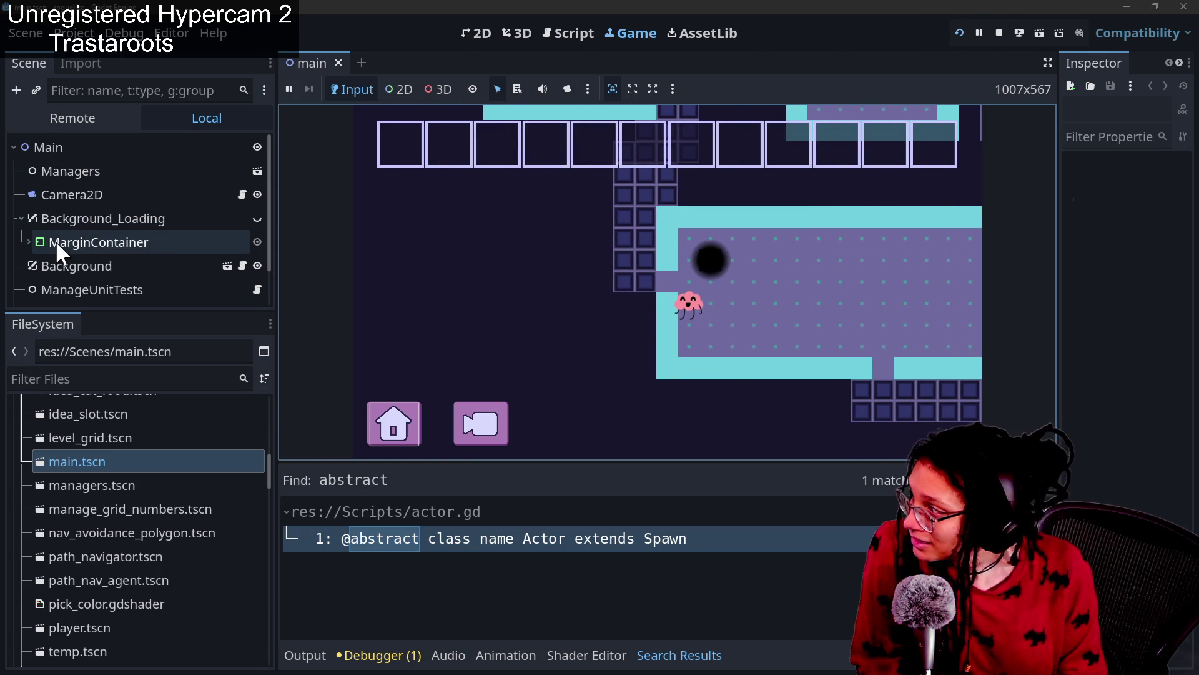
In the running roguelike, walk the creature right through the dungeon room and open the PAUSED menu.
{"action": "scroll", "coordinate": [55, 241], "scroll_direction": "down", "scroll_amount": 2}
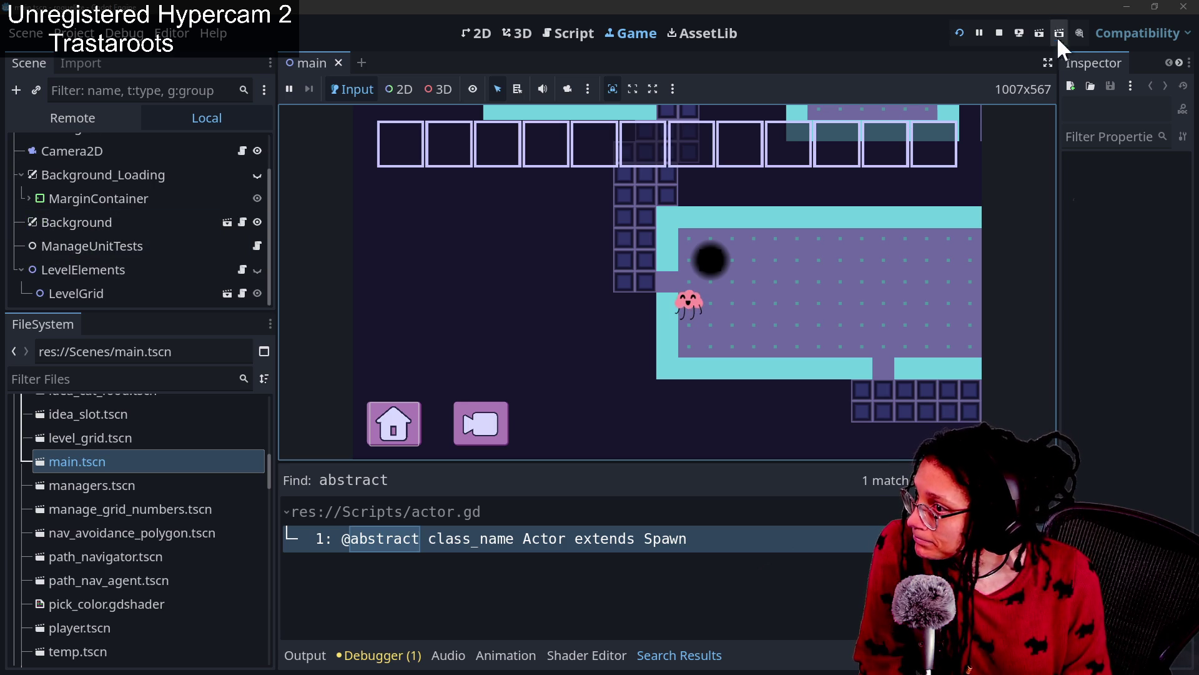
{"action": "left_click", "coordinate": [939, 335]}
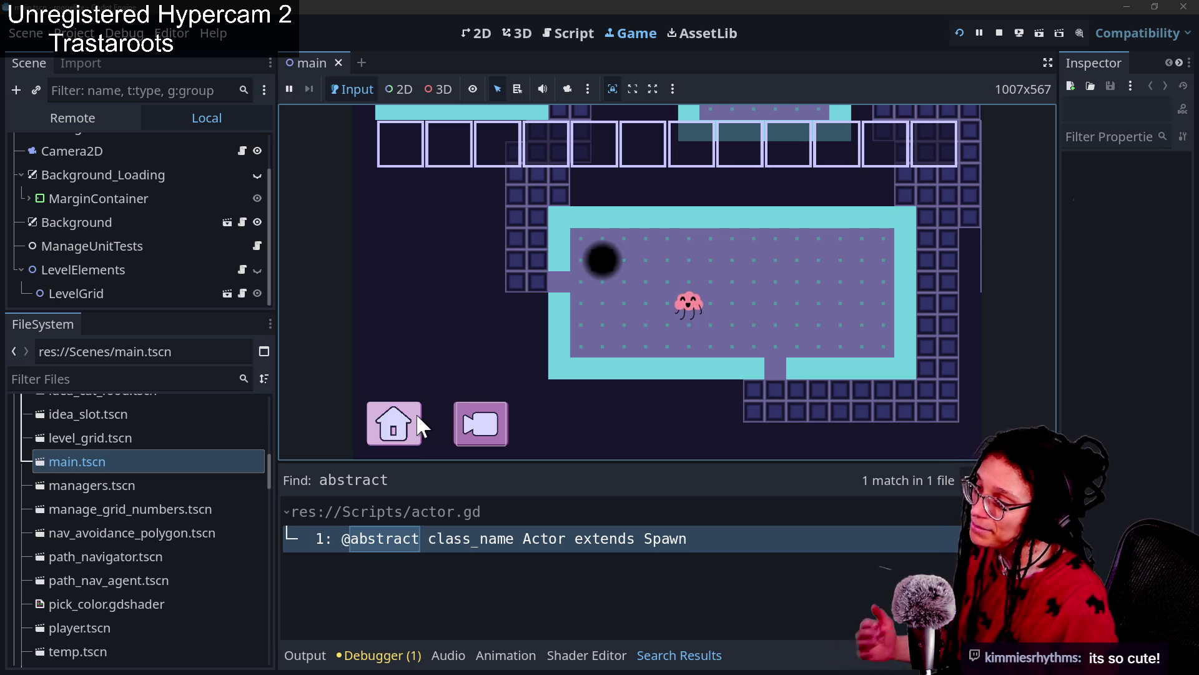
{"action": "left_click", "coordinate": [396, 424]}
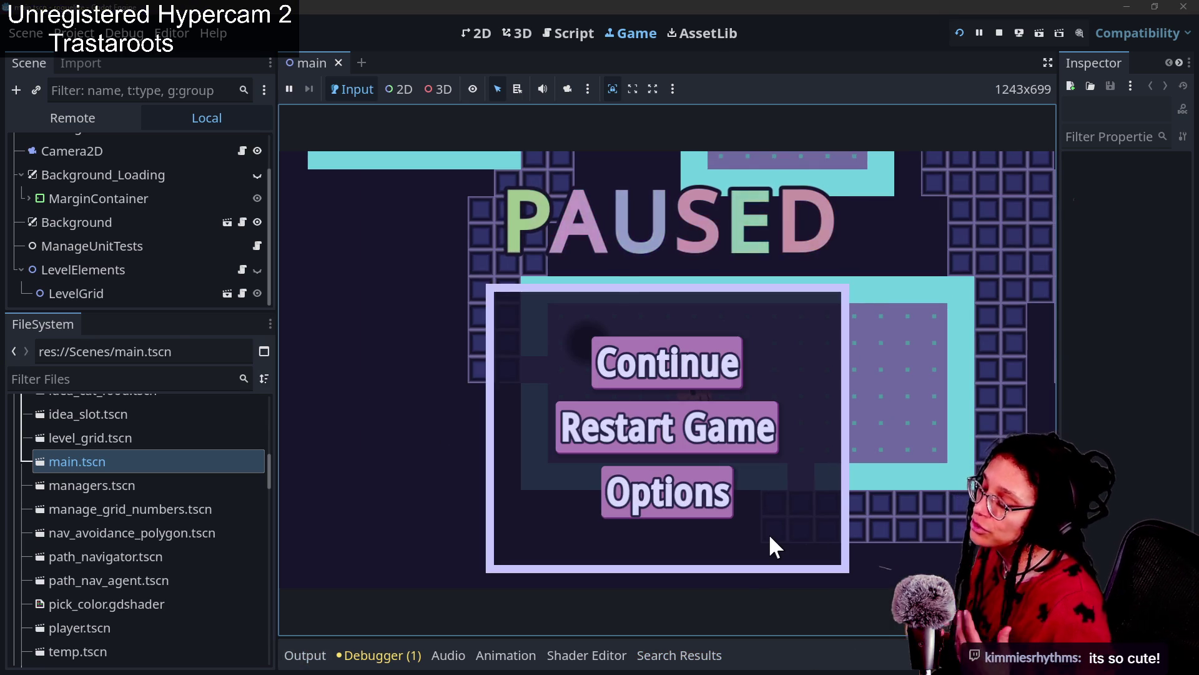
Restart the Post Planner game and begin a new planning run with Mewsky as the platform.
{"action": "left_click", "coordinate": [694, 443]}
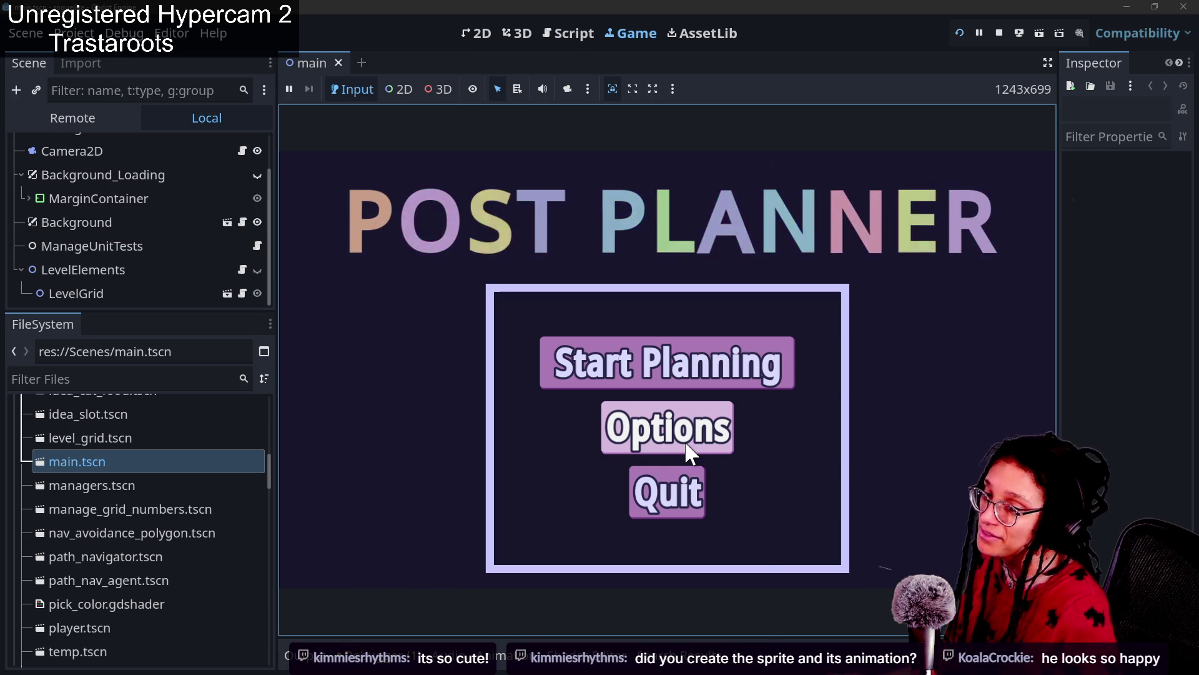
{"action": "left_click", "coordinate": [572, 364]}
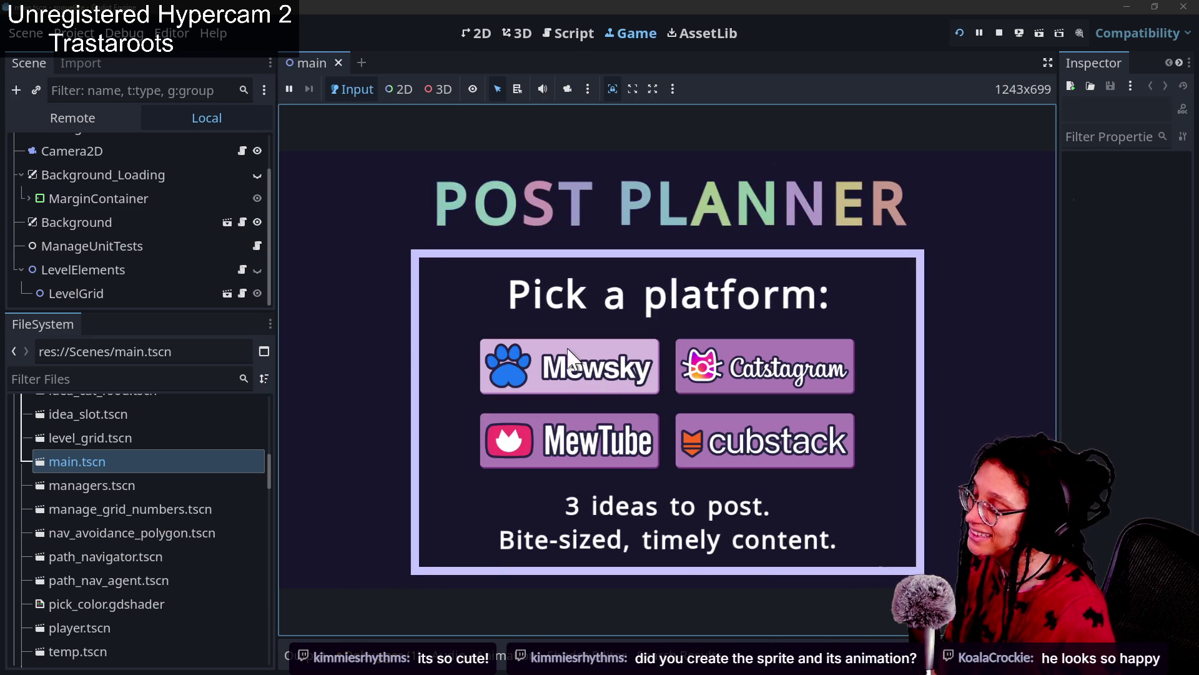
{"action": "left_click", "coordinate": [732, 354]}
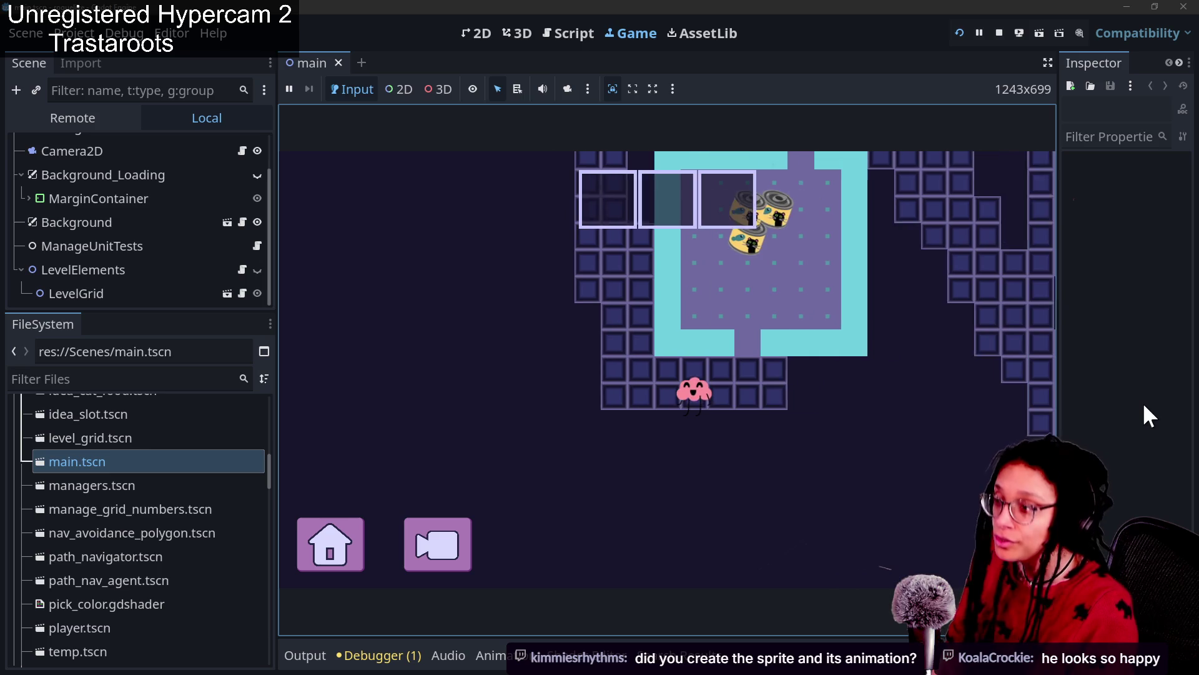
{"action": "left_click", "coordinate": [651, 380]}
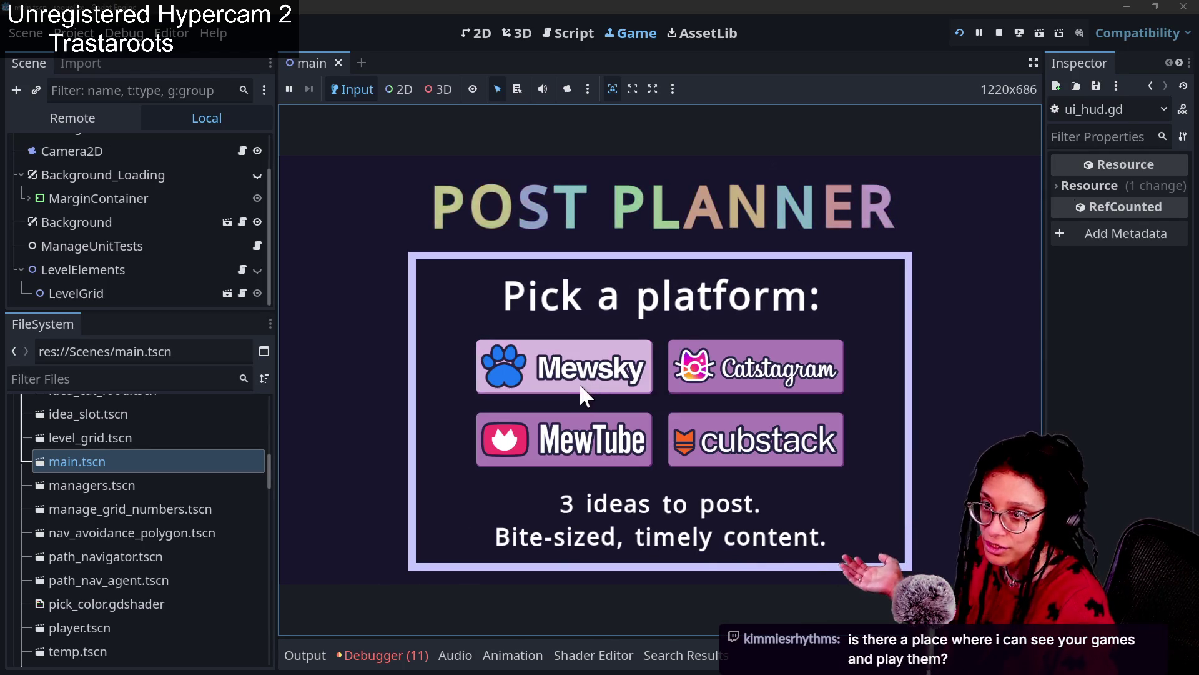
{"action": "left_click", "coordinate": [801, 365]}
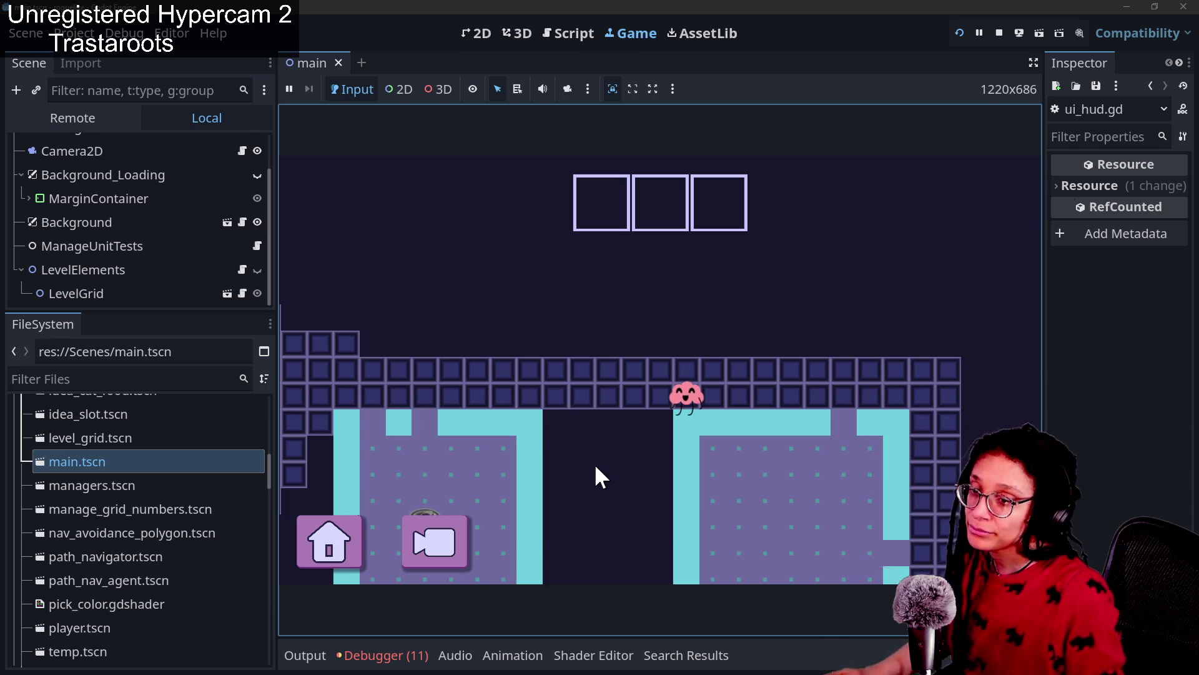
Walk the creature through the terrain gap into the lower room onto a can, then check debugger errors.
{"action": "left_click", "coordinate": [604, 421]}
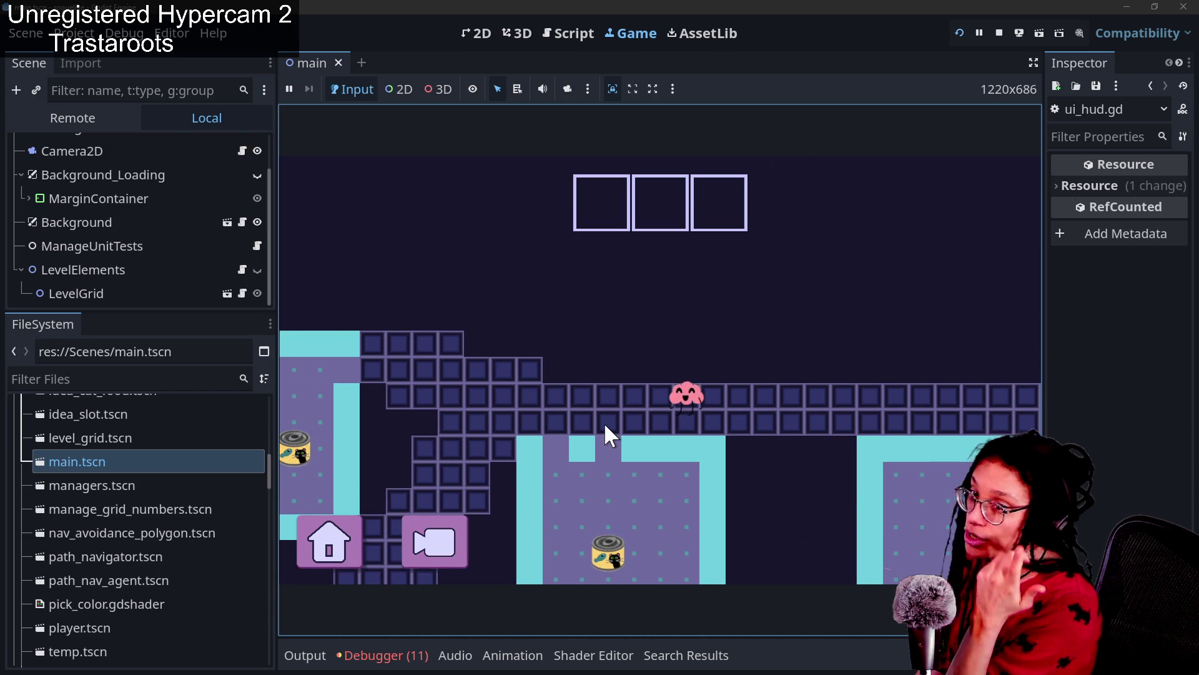
{"action": "left_click", "coordinate": [605, 424]}
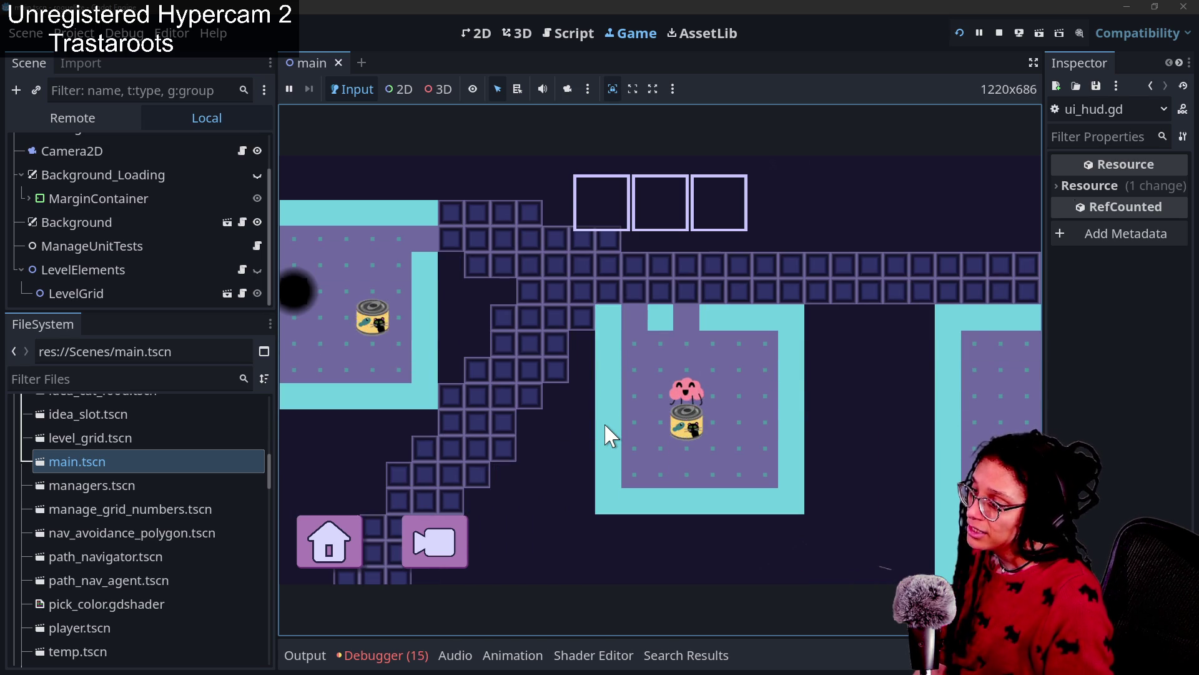
{"action": "left_click", "coordinate": [382, 655]}
Follow the play_thoughts error to ui_hud.gd line 69 and open the AnimationPlayer play() documentation.
{"action": "left_click", "coordinate": [625, 569]}
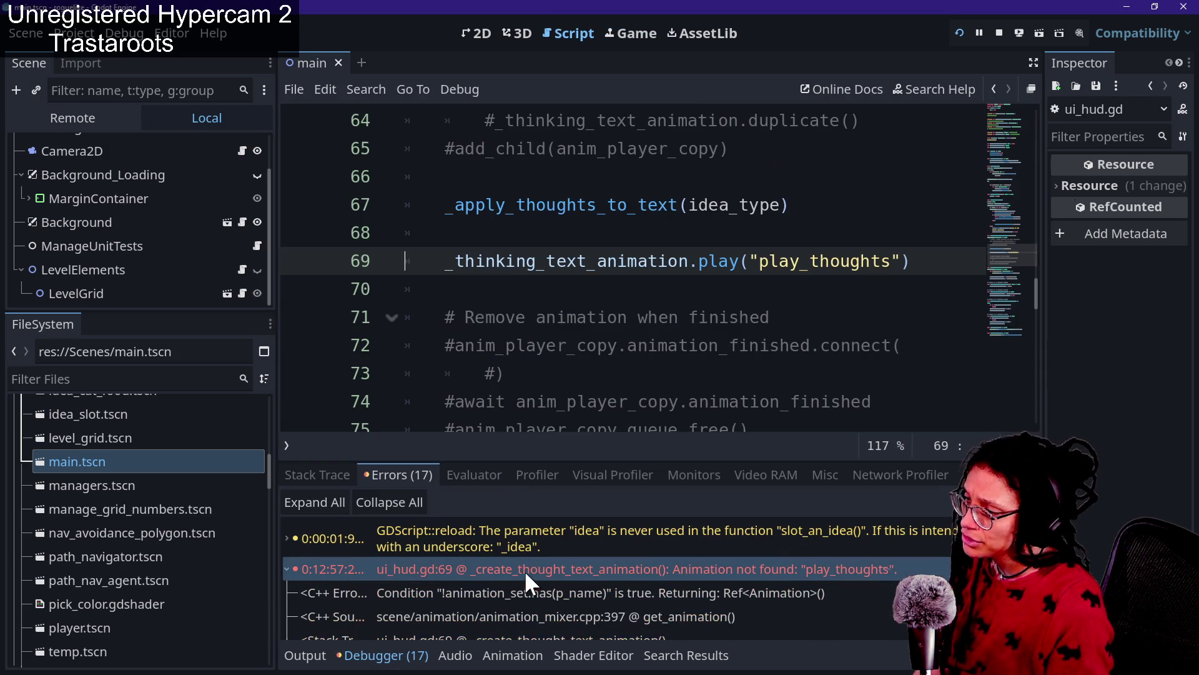
{"action": "left_click", "coordinate": [729, 215]}
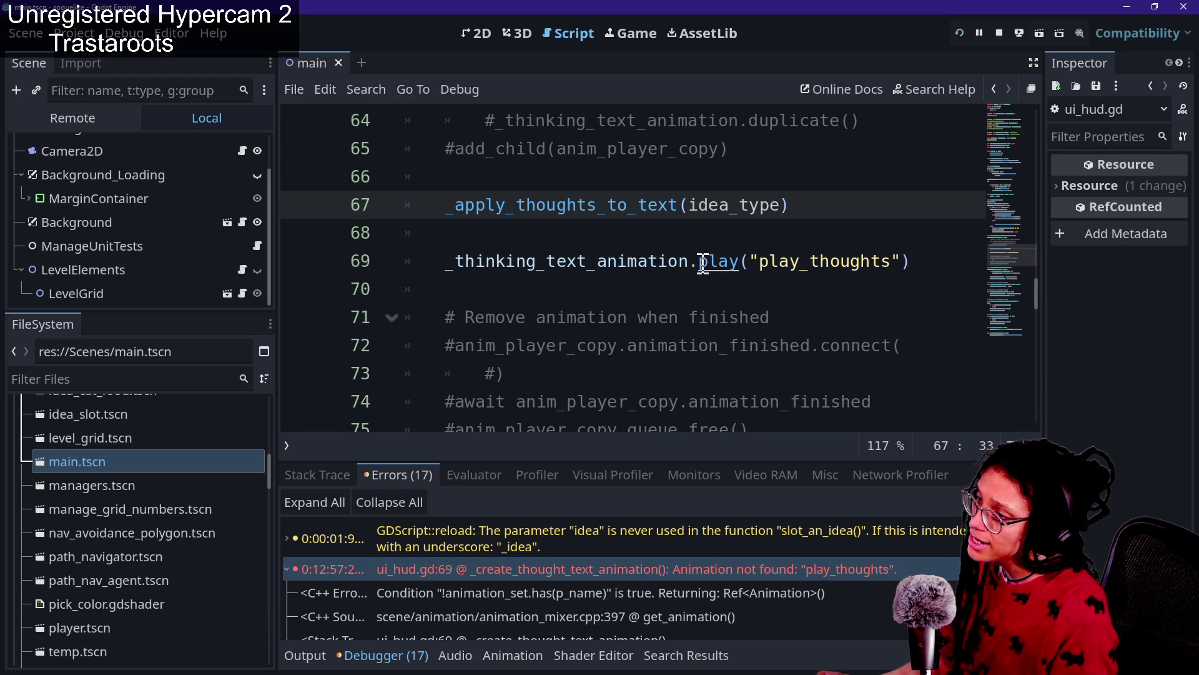
{"action": "left_click", "coordinate": [382, 656]}
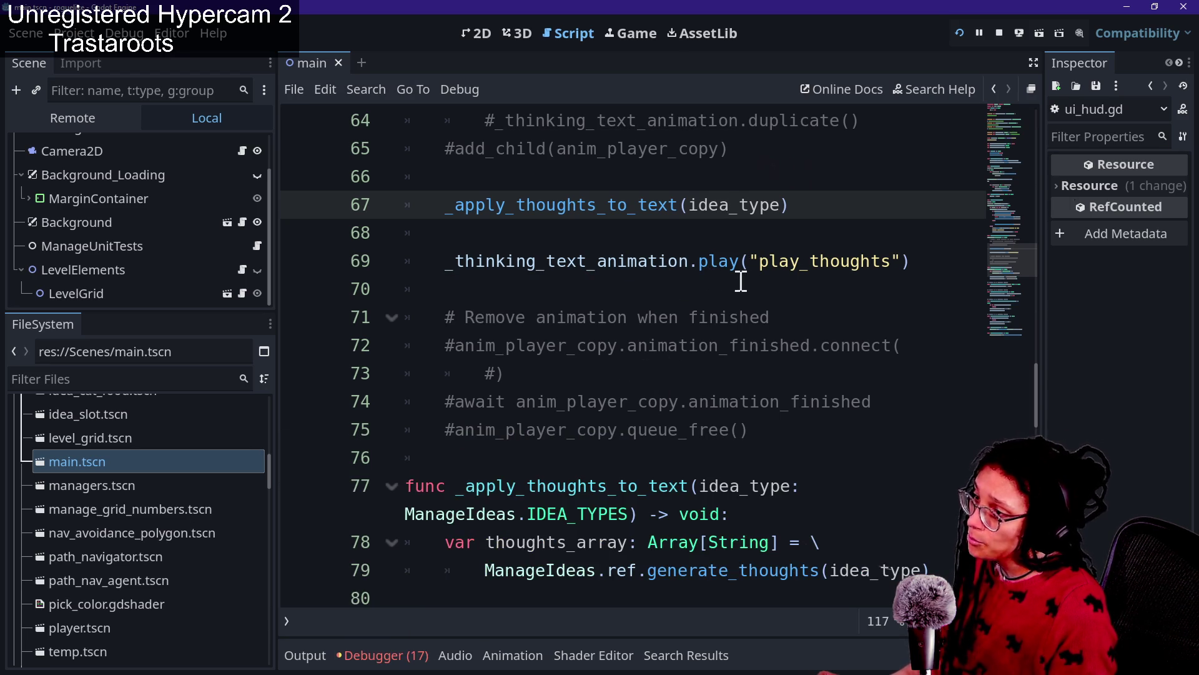
{"action": "left_click", "coordinate": [767, 243]}
{"action": "left_click", "coordinate": [713, 261], "text": "ctrl"}
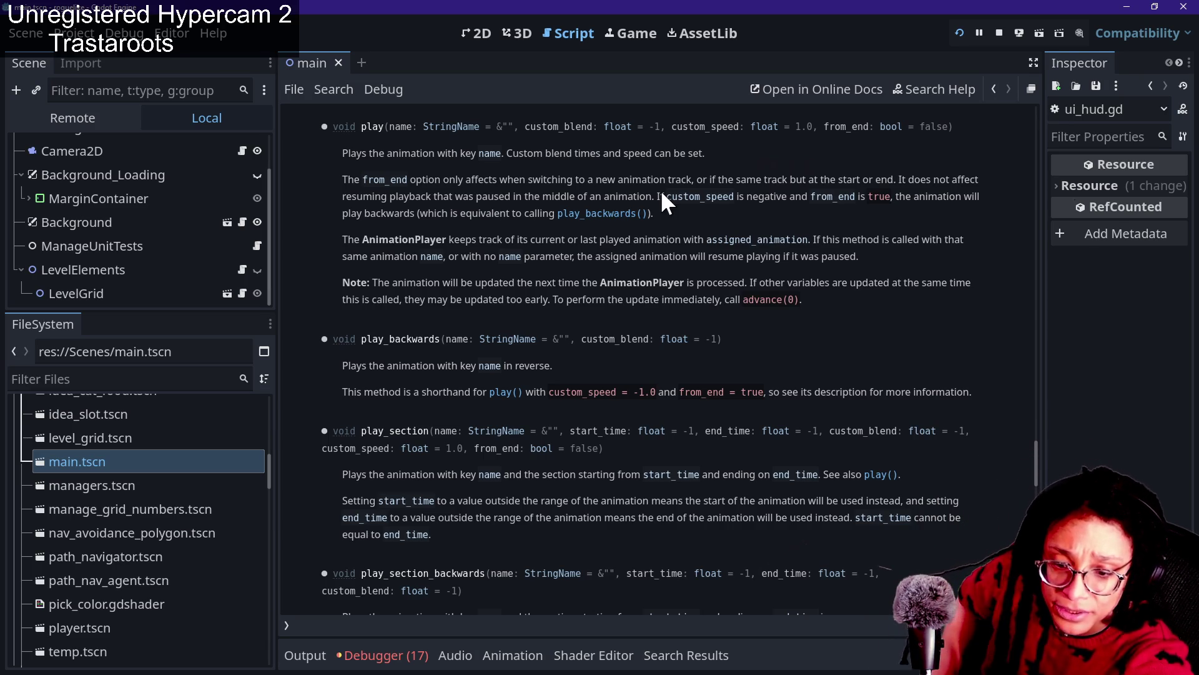
{"action": "key", "text": "alt+Tab"}
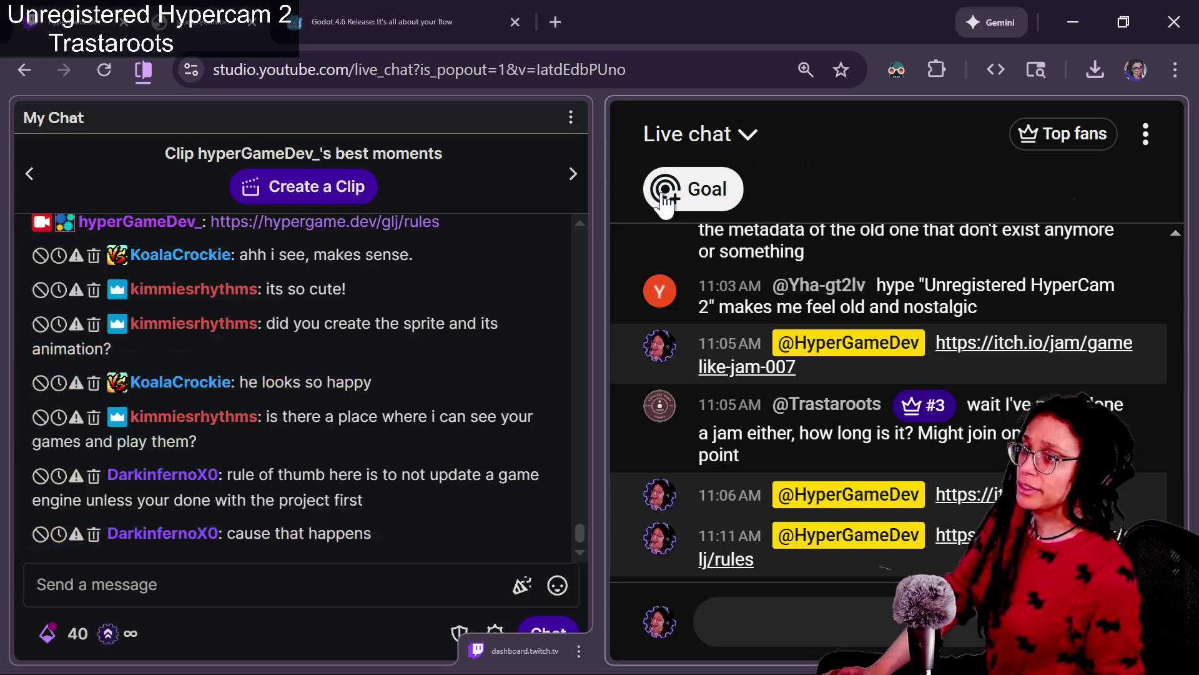
Post the hypergamedev.itch.io creator page link in both the Twitch and YouTube live chats.
{"action": "key", "text": "alt+Tab"}
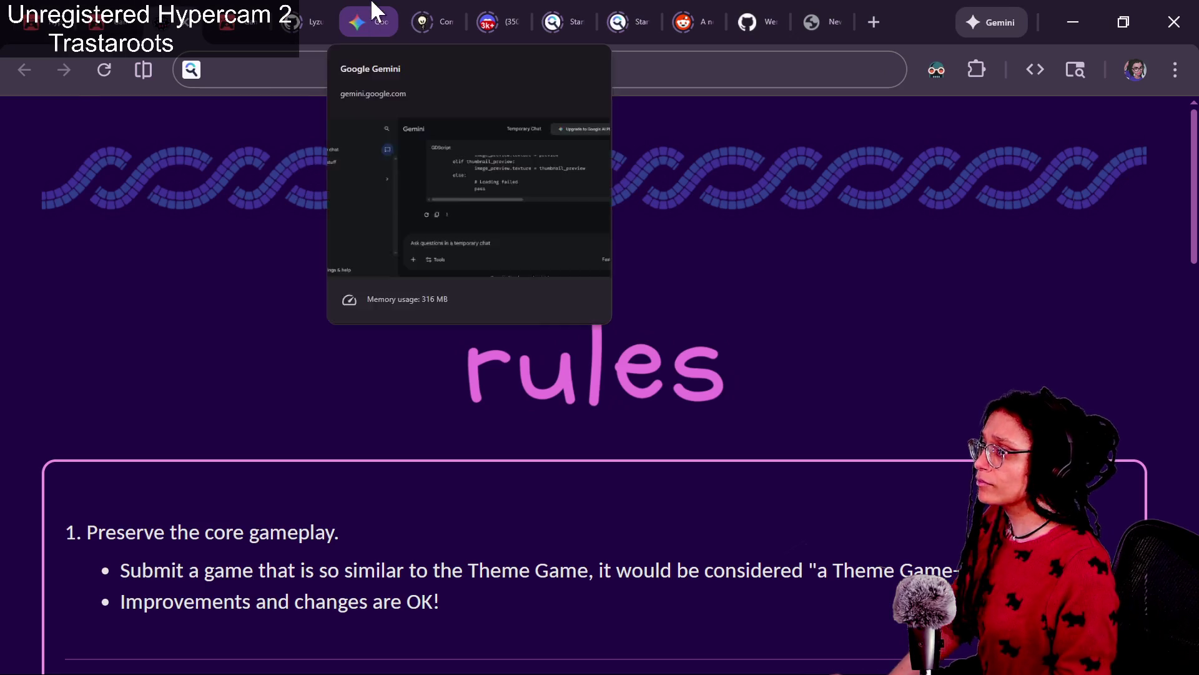
{"action": "left_click", "coordinate": [87, 9]}
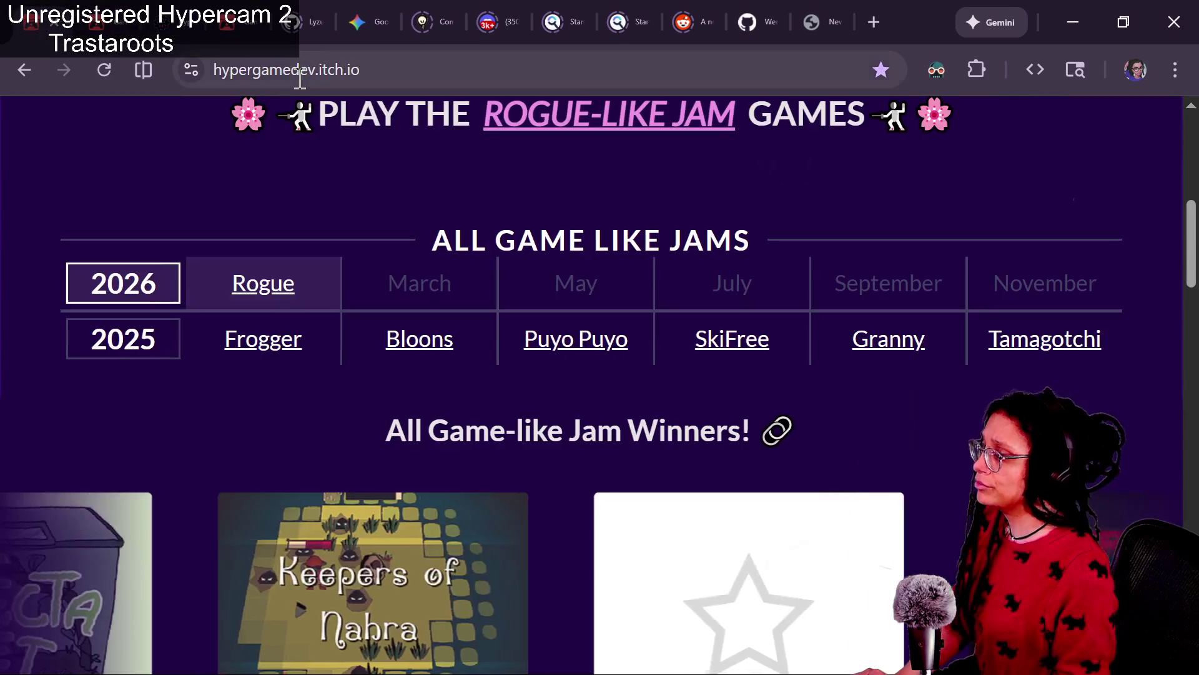
{"action": "scroll", "coordinate": [260, 159], "scroll_direction": "down", "scroll_amount": 10}
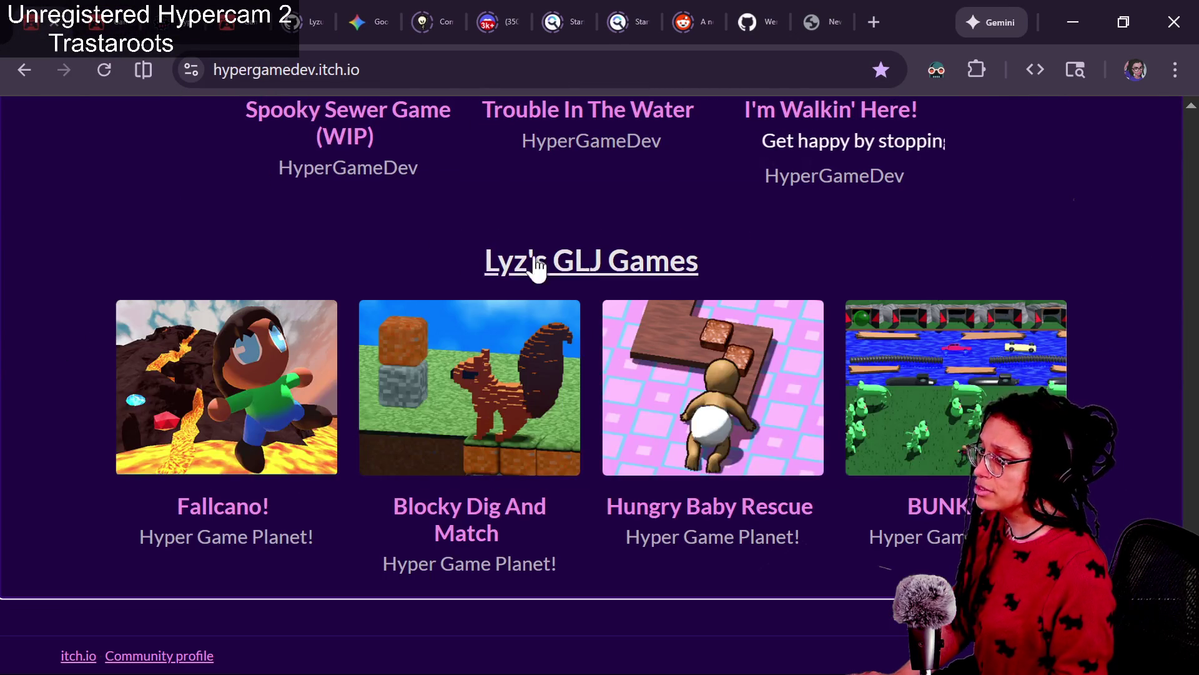
{"action": "left_click", "coordinate": [269, 70]}
{"action": "key", "text": "alt+Tab"}
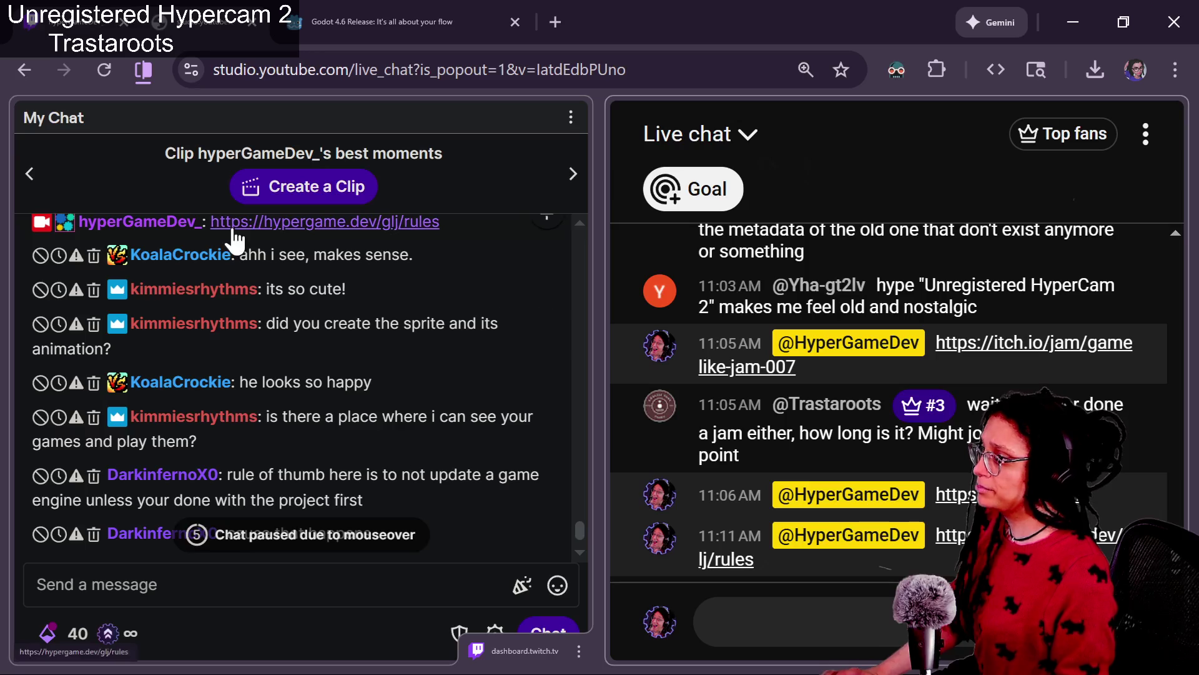
{"action": "left_click", "coordinate": [301, 590]}
{"action": "type", "text": "https://hypergamedev.itch.io/"}
{"action": "key", "text": "Return"}
{"action": "key", "text": "alt+Tab"}
{"action": "left_click", "coordinate": [871, 616]}
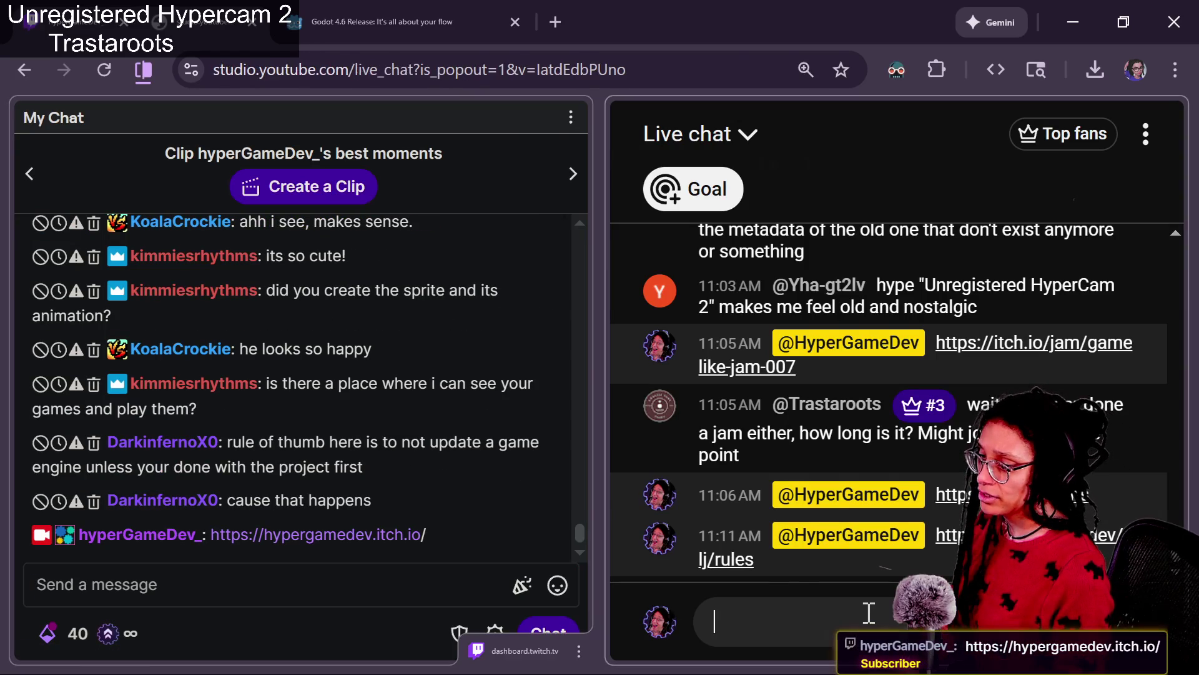
{"action": "type", "text": "https://hypergamedev.itch.io/"}
{"action": "key", "text": "Return"}
Open HyperGameDev's community profile from the itch.io creator page.
{"action": "key", "text": "alt+Tab"}
{"action": "mouse_move", "coordinate": [481, 261]}
{"action": "left_mouse_down"}
{"action": "mouse_move", "coordinate": [634, 249]}
{"action": "mouse_move", "coordinate": [834, 273]}
{"action": "left_mouse_up"}
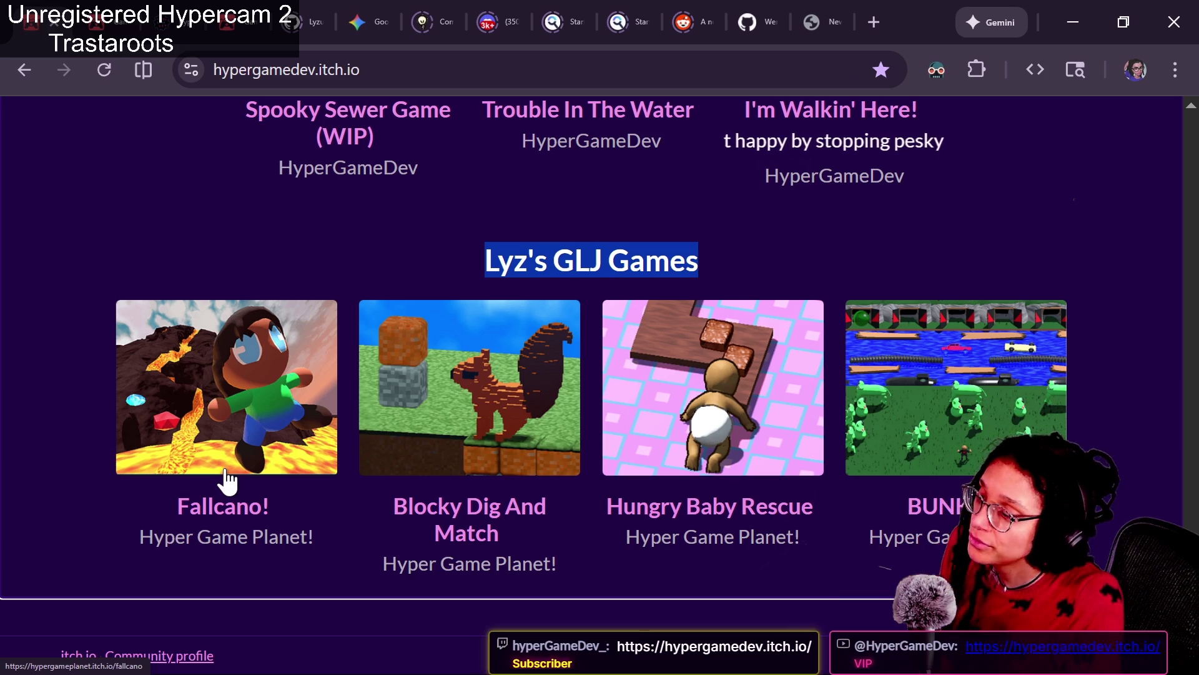
{"action": "left_click", "coordinate": [673, 187]}
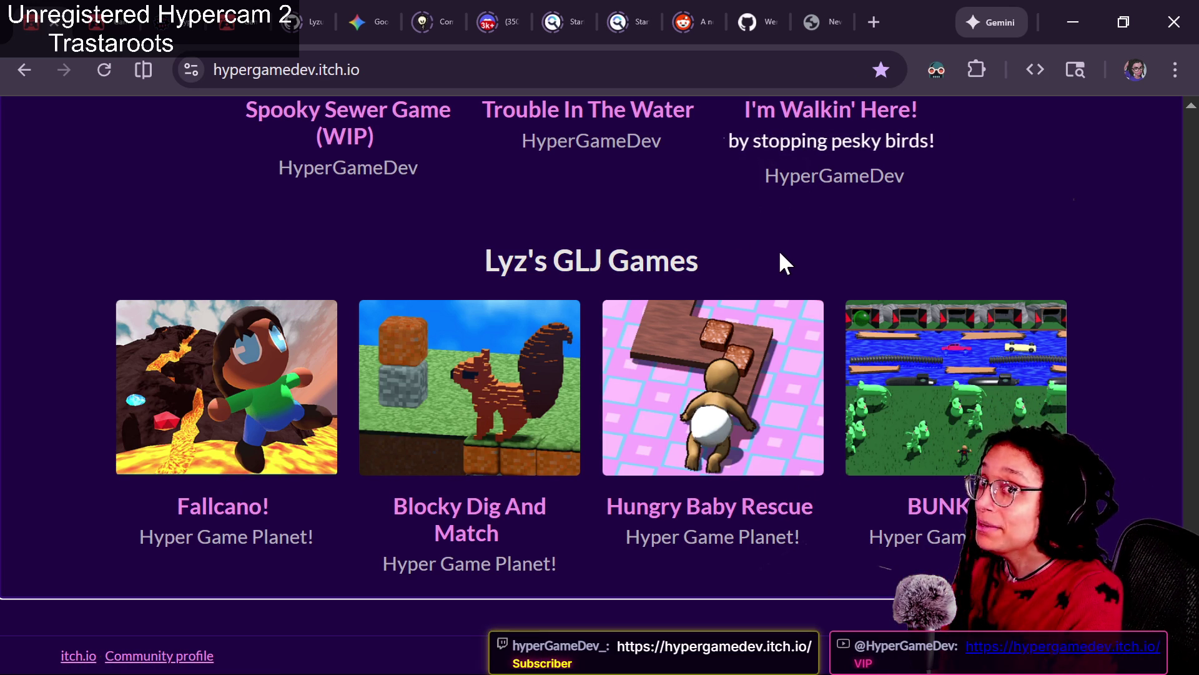
{"action": "left_click", "coordinate": [164, 654]}
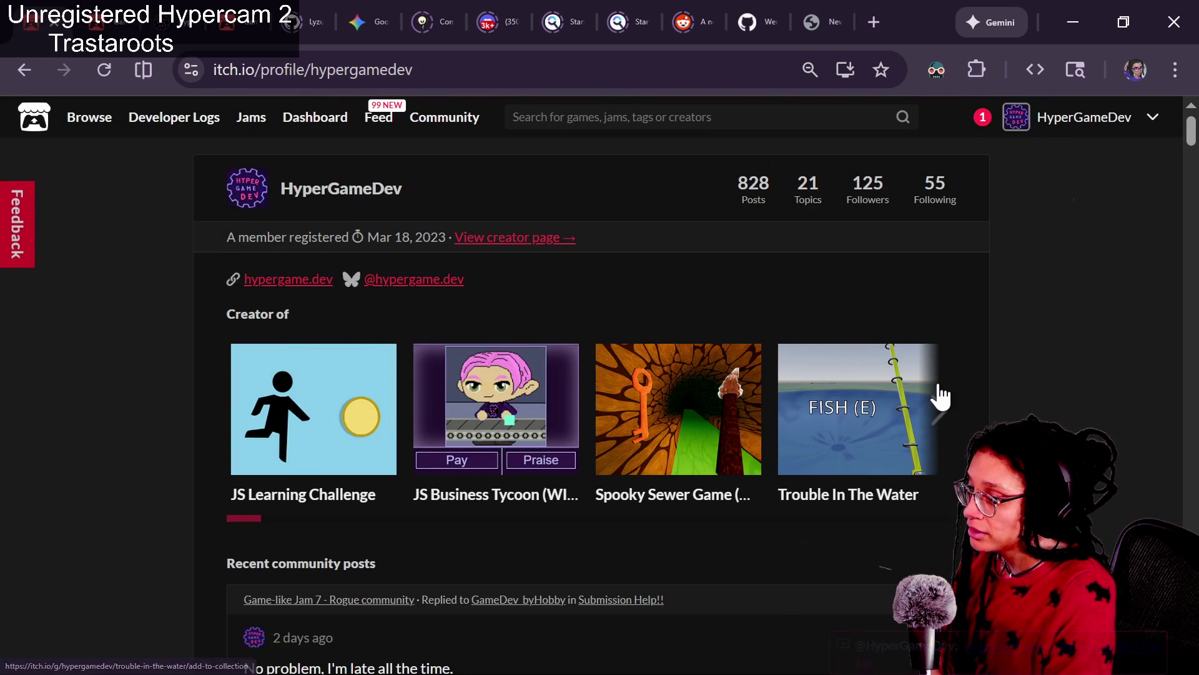
Page through every game in the creator's itch.io carousel to the last ones.
{"action": "left_click", "coordinate": [940, 407]}
{"action": "left_click", "coordinate": [942, 418]}
{"action": "left_click", "coordinate": [956, 422]}
{"action": "left_click", "coordinate": [955, 422]}
{"action": "left_click", "coordinate": [956, 421]}
{"action": "left_click", "coordinate": [956, 421]}
{"action": "left_click", "coordinate": [956, 427]}
{"action": "left_click", "coordinate": [956, 427]}
{"action": "left_click", "coordinate": [956, 426]}
{"action": "left_click", "coordinate": [957, 425]}
{"action": "left_click", "coordinate": [957, 426]}
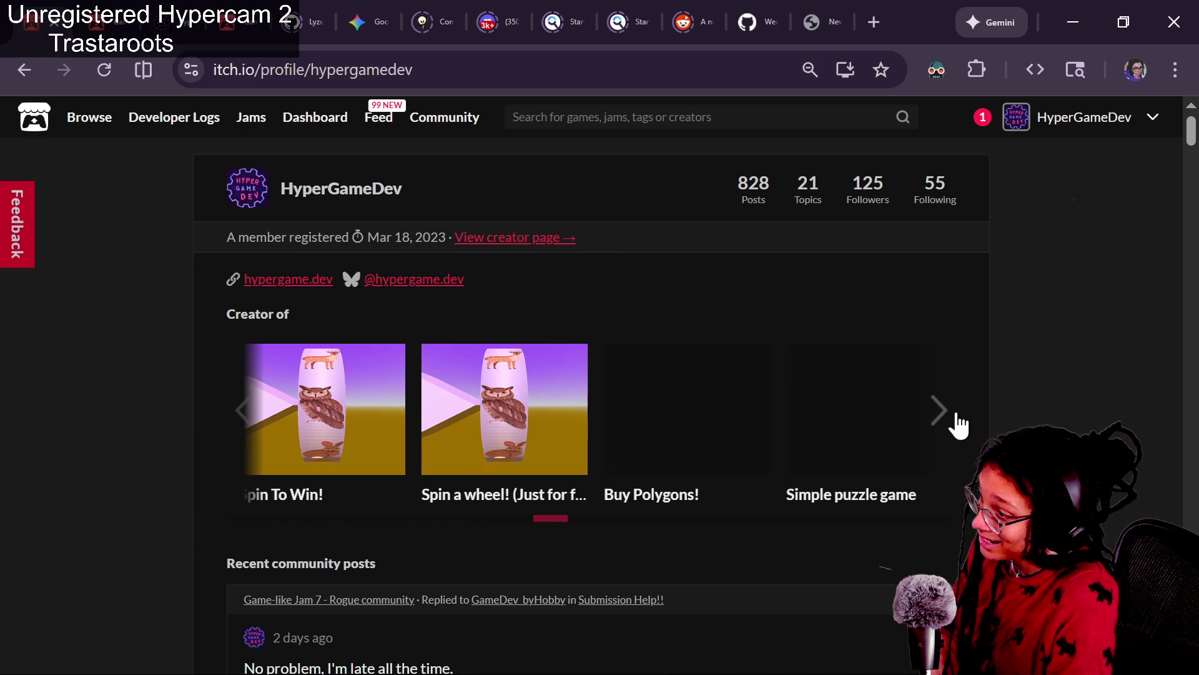
{"action": "left_click", "coordinate": [958, 425]}
{"action": "left_click", "coordinate": [957, 426]}
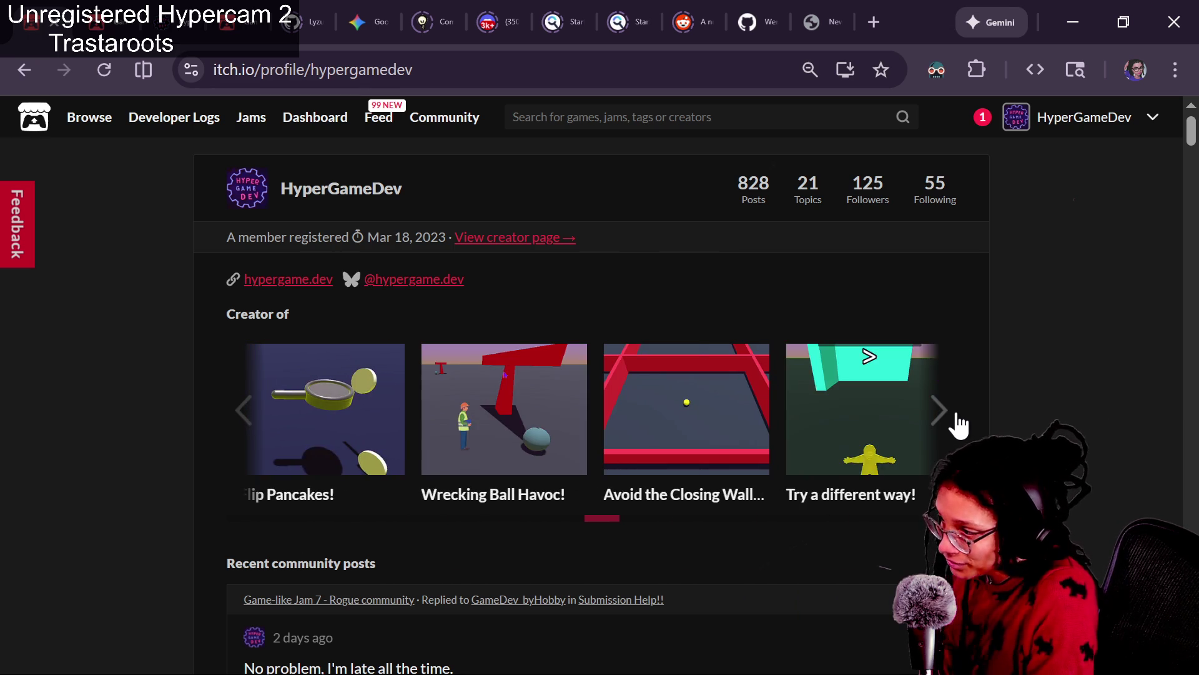
{"action": "left_click", "coordinate": [957, 425]}
{"action": "left_click", "coordinate": [957, 426]}
{"action": "left_click", "coordinate": [957, 425]}
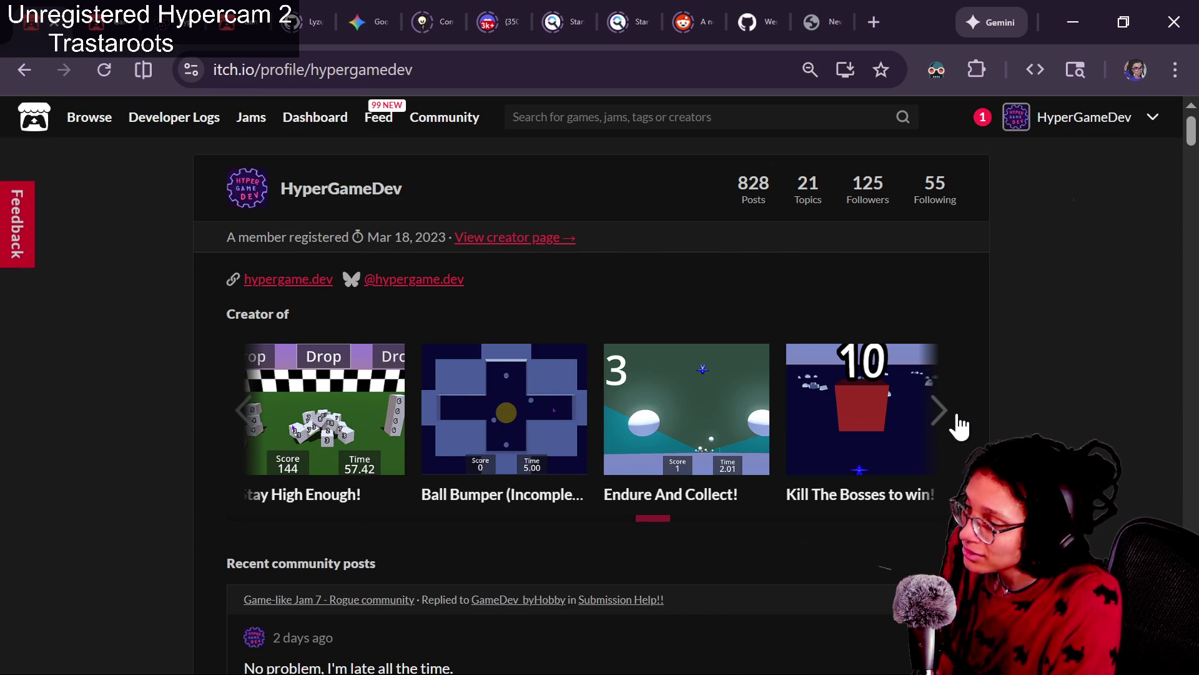
{"action": "left_click", "coordinate": [958, 425]}
{"action": "left_click", "coordinate": [955, 424]}
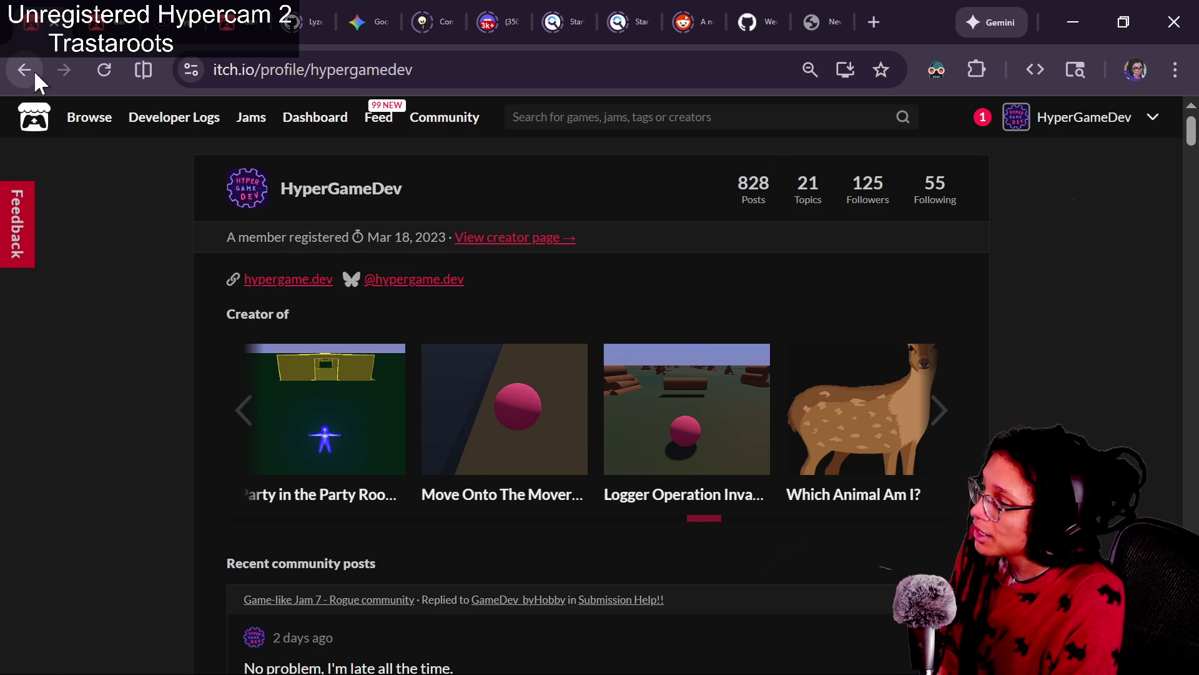
Return to the creator page, skim it, then bring the running game back up in Godot.
{"action": "left_click", "coordinate": [33, 72]}
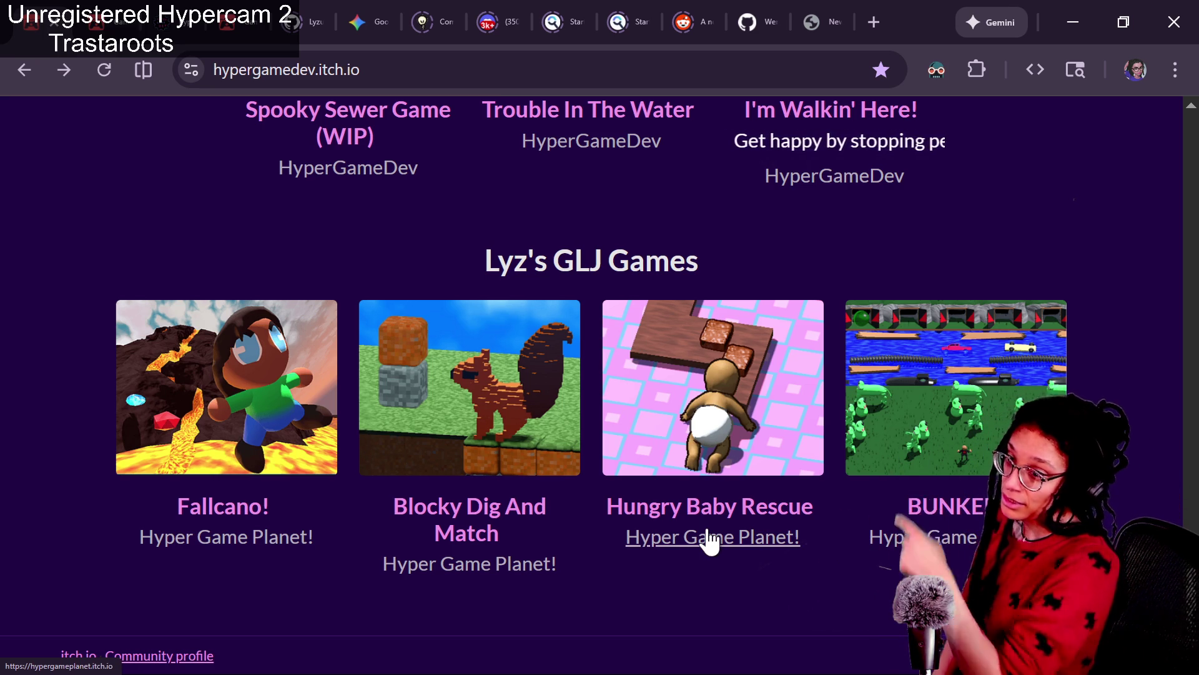
{"action": "scroll", "coordinate": [709, 541], "scroll_direction": "up", "scroll_amount": 15}
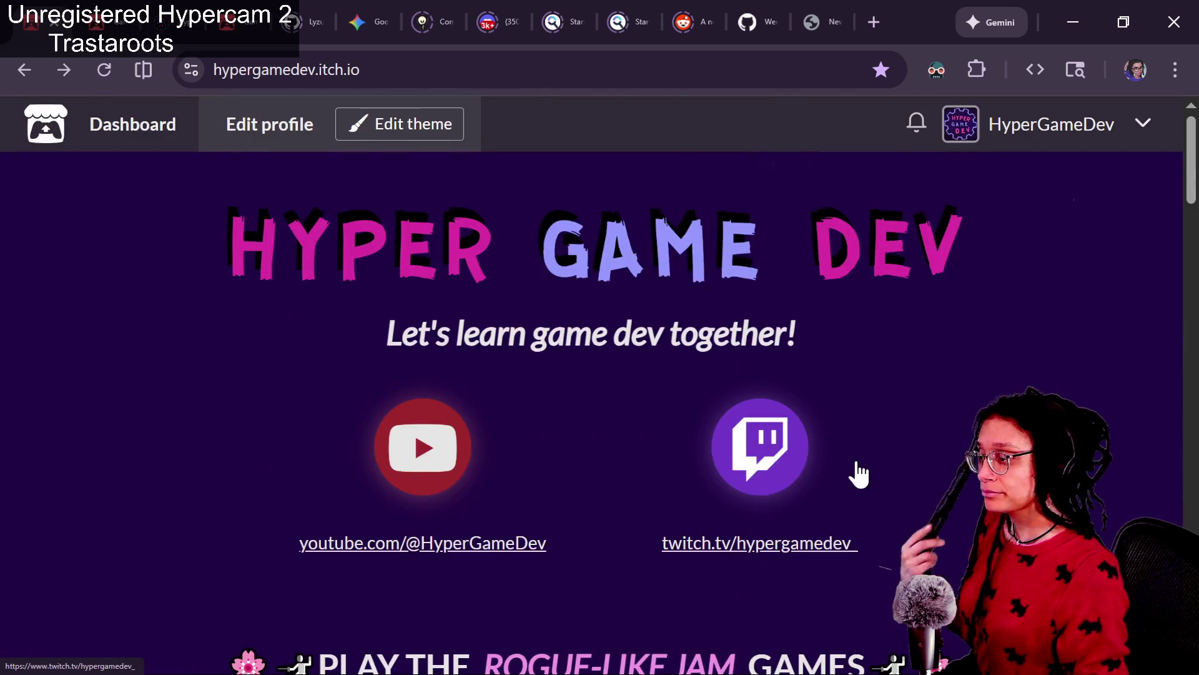
{"action": "scroll", "coordinate": [859, 475], "scroll_direction": "down", "scroll_amount": 5}
{"action": "scroll", "coordinate": [859, 475], "scroll_direction": "down", "scroll_amount": 5}
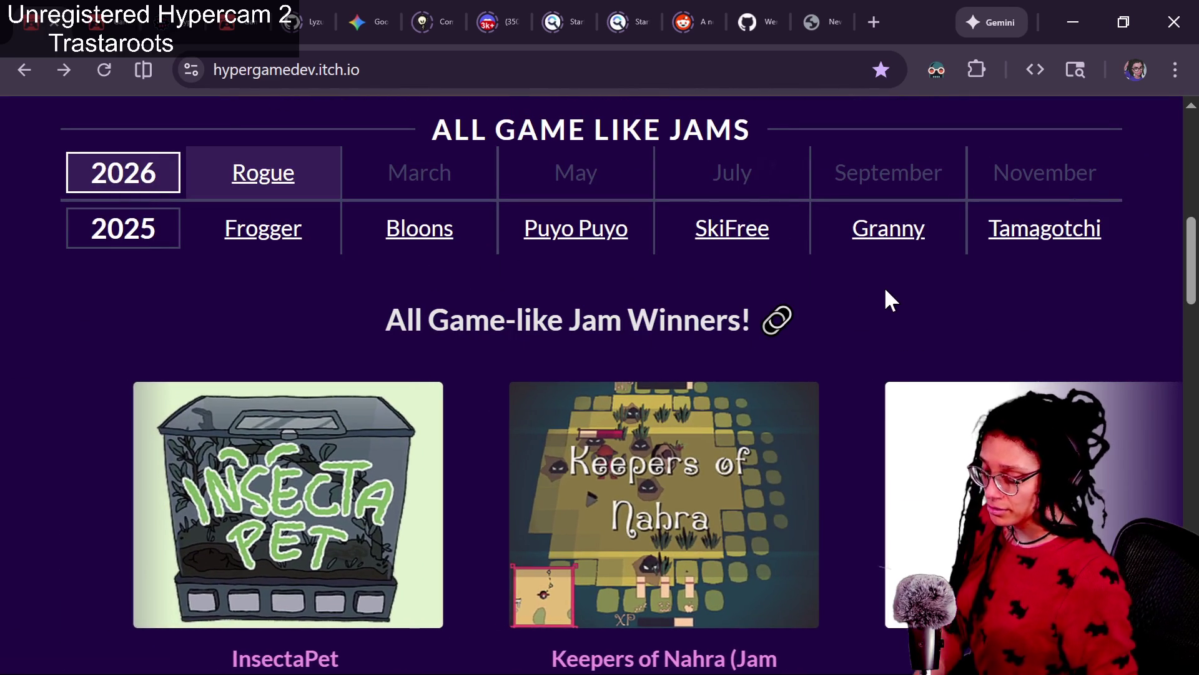
{"action": "scroll", "coordinate": [886, 291], "scroll_direction": "up", "scroll_amount": 7}
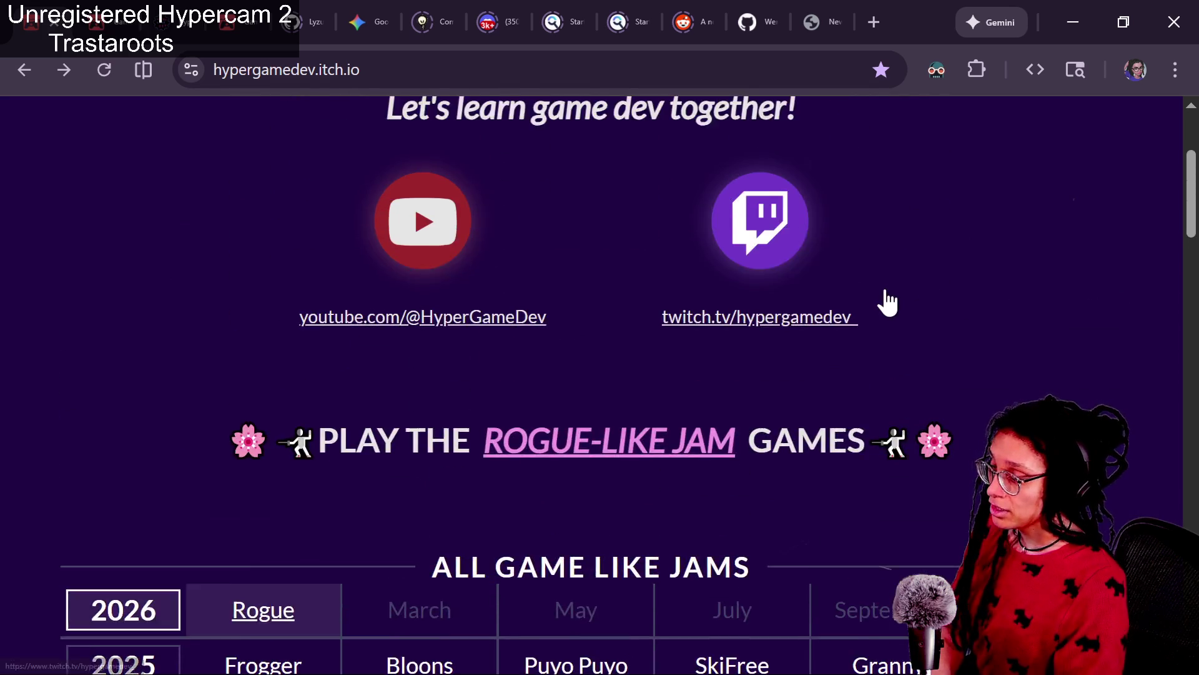
{"action": "scroll", "coordinate": [888, 303], "scroll_direction": "up", "scroll_amount": 3}
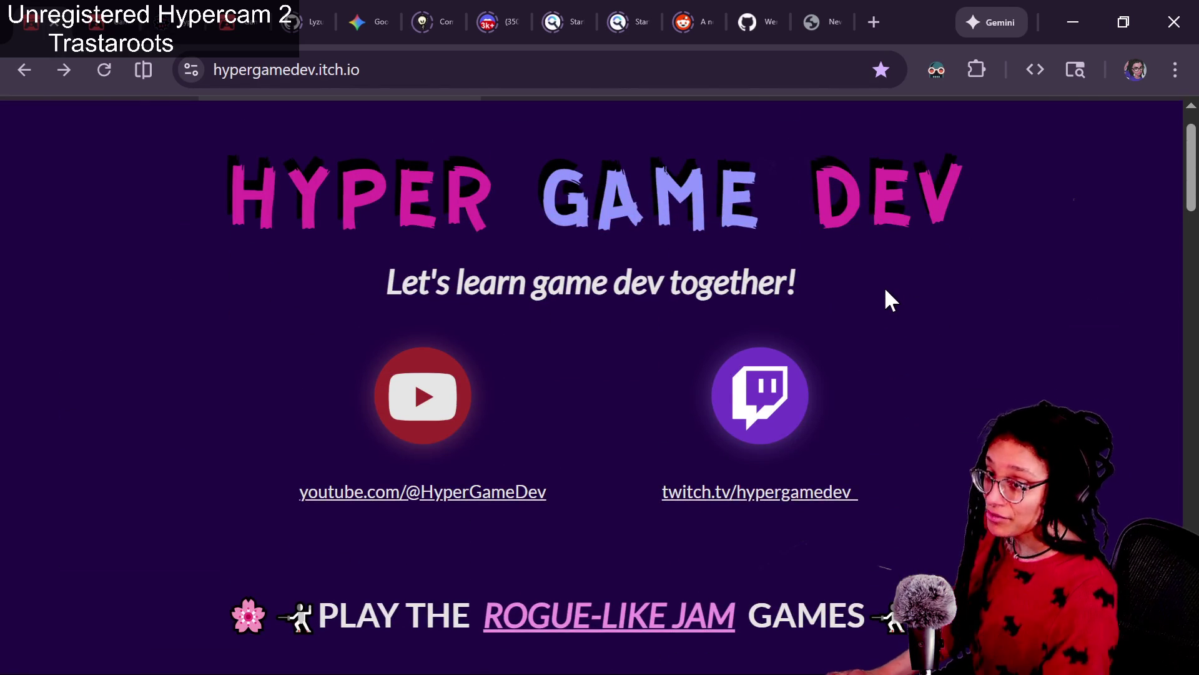
{"action": "key", "text": "alt+Tab"}
{"action": "left_click", "coordinate": [624, 33]}
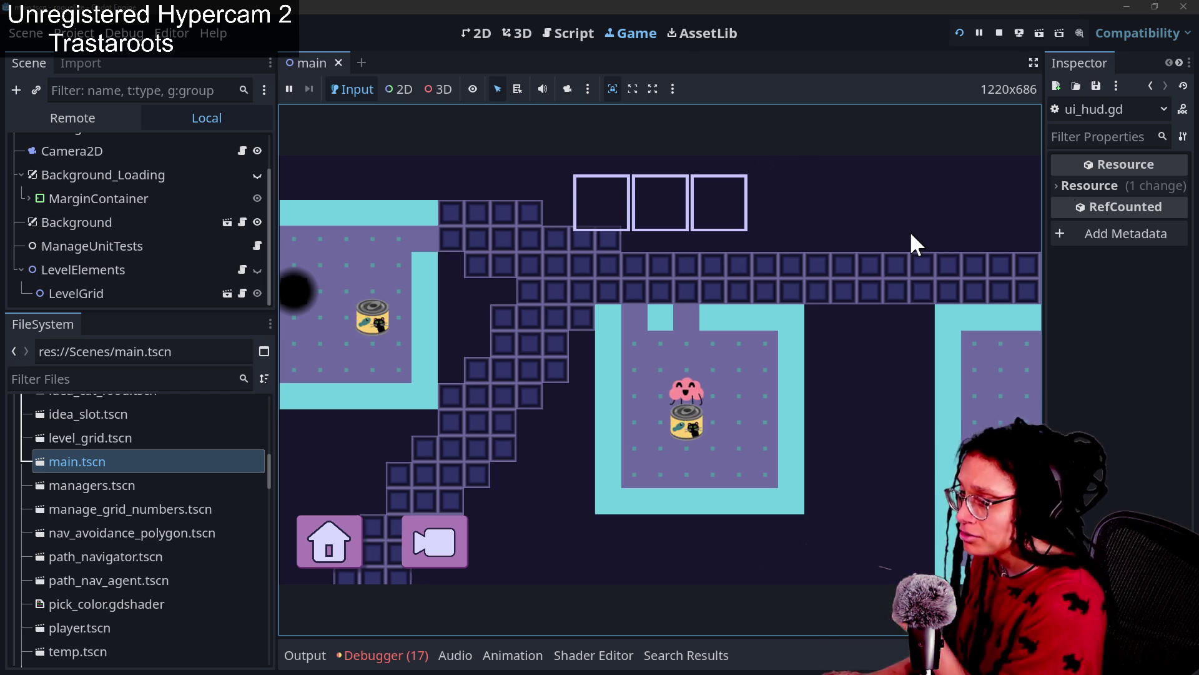
Glance at the live chat, return to the game, then bring up the hypergamedev.itch.io page.
{"action": "key", "text": "alt+Tab"}
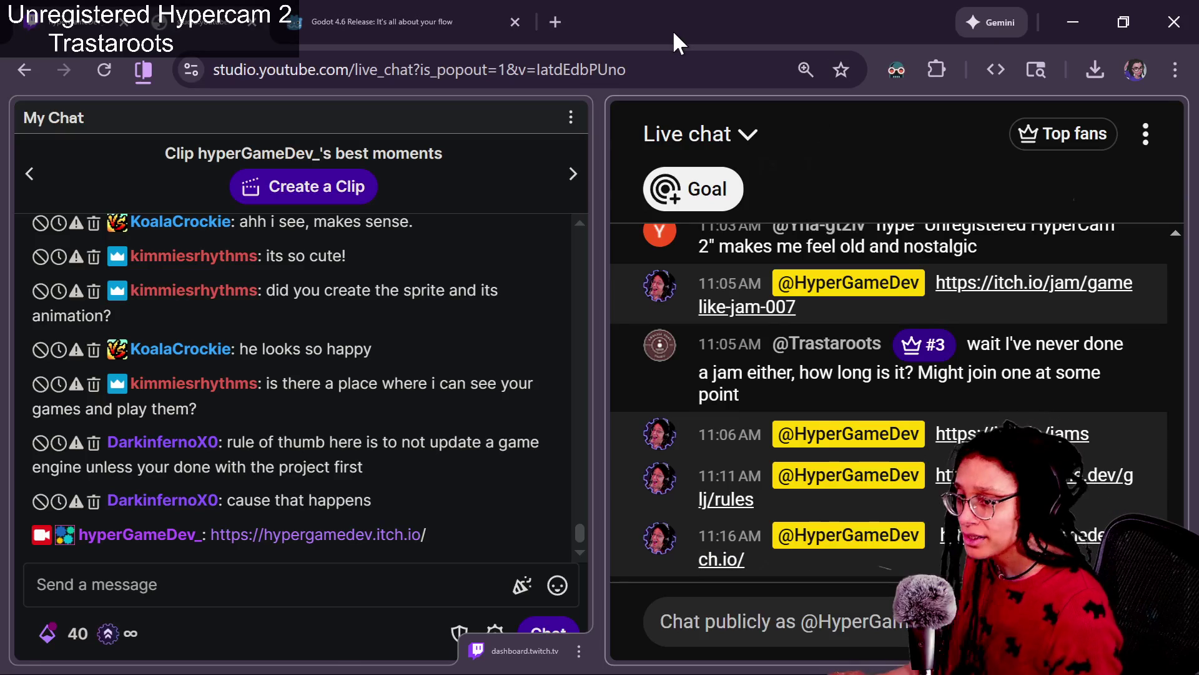
{"action": "key", "text": "alt+Tab"}
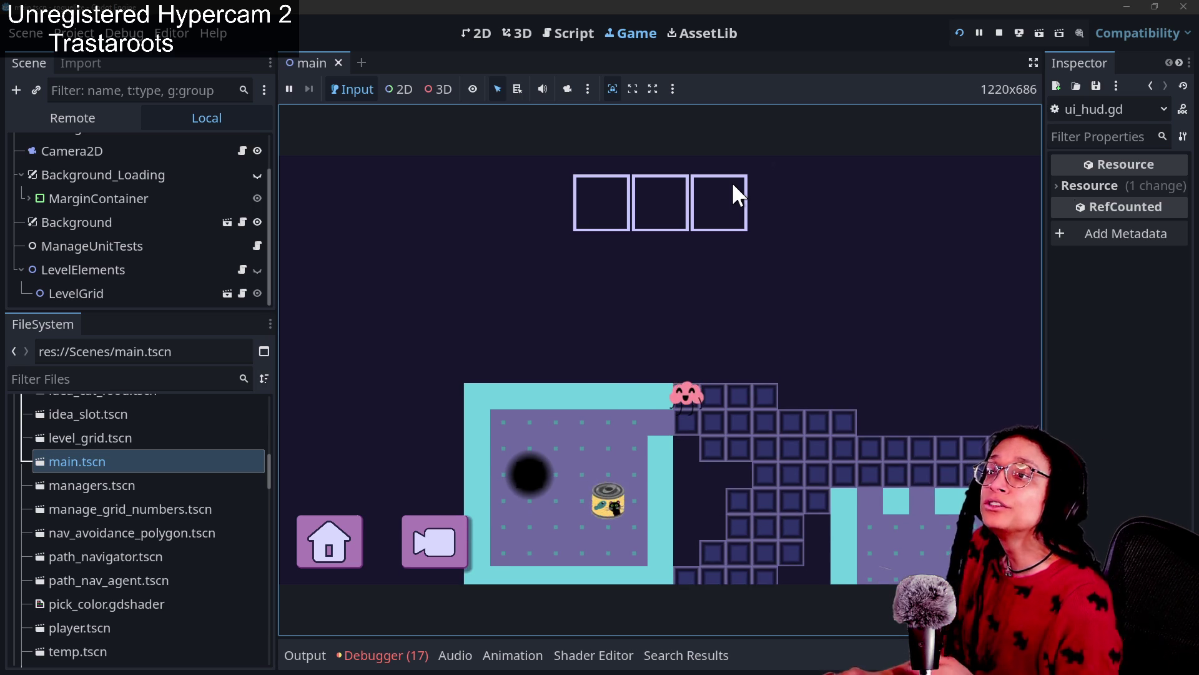
{"action": "key", "text": "alt+Tab"}
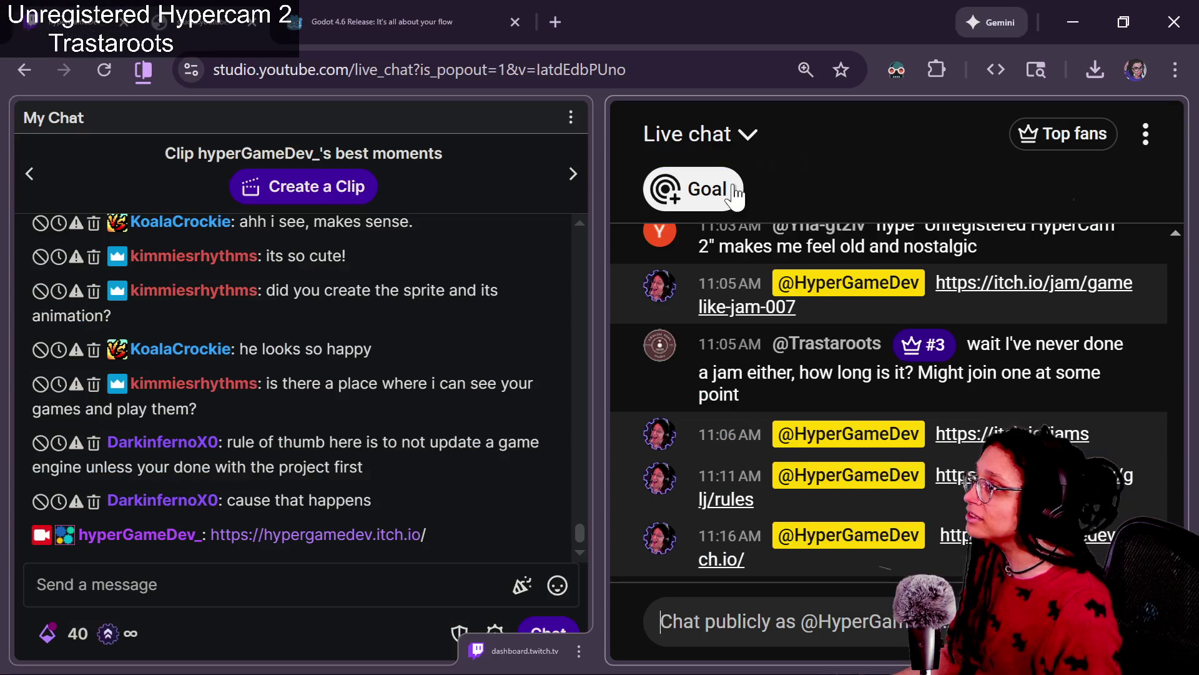
{"action": "key", "text": "alt+Tab"}
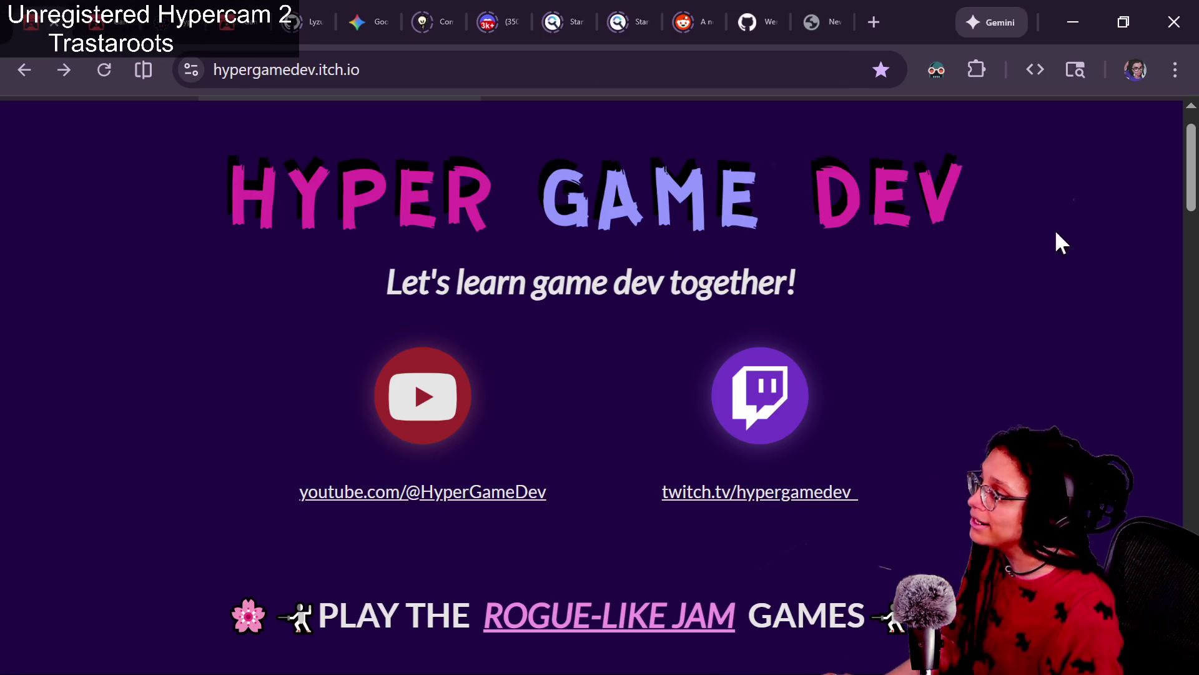
In a new tab, open Firebelley Games' live Godot development stream from YouTube Subscriptions.
{"action": "left_click", "coordinate": [875, 22]}
{"action": "left_click", "coordinate": [431, 111]}
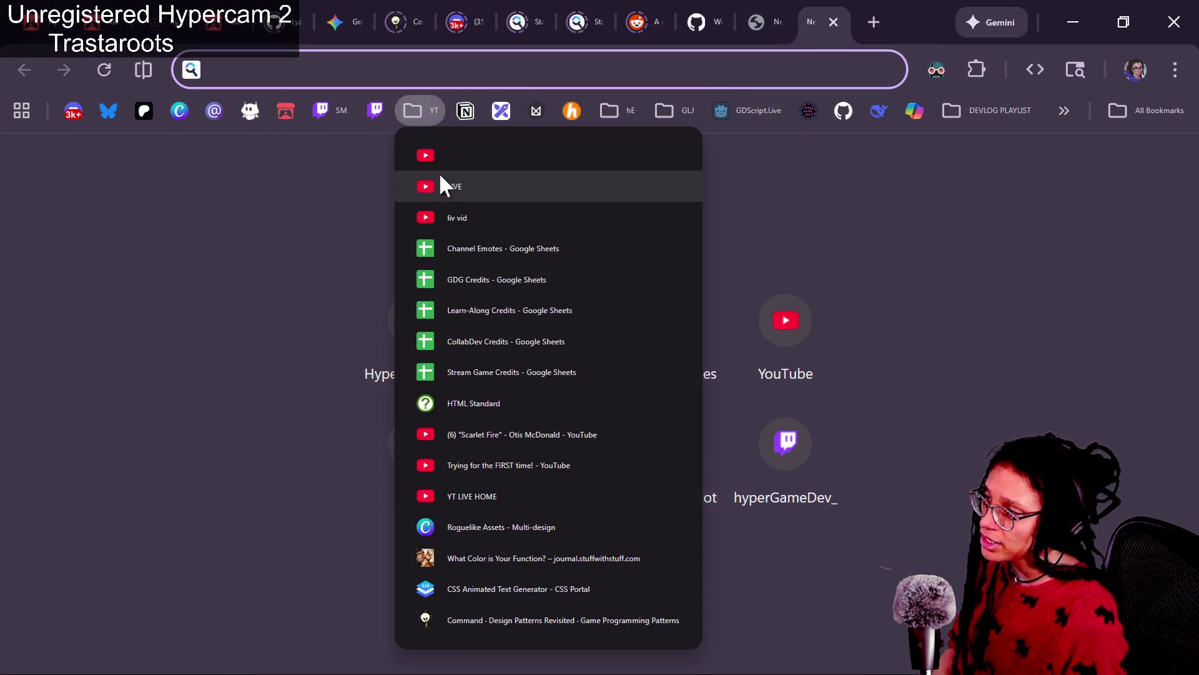
{"action": "left_click", "coordinate": [441, 164]}
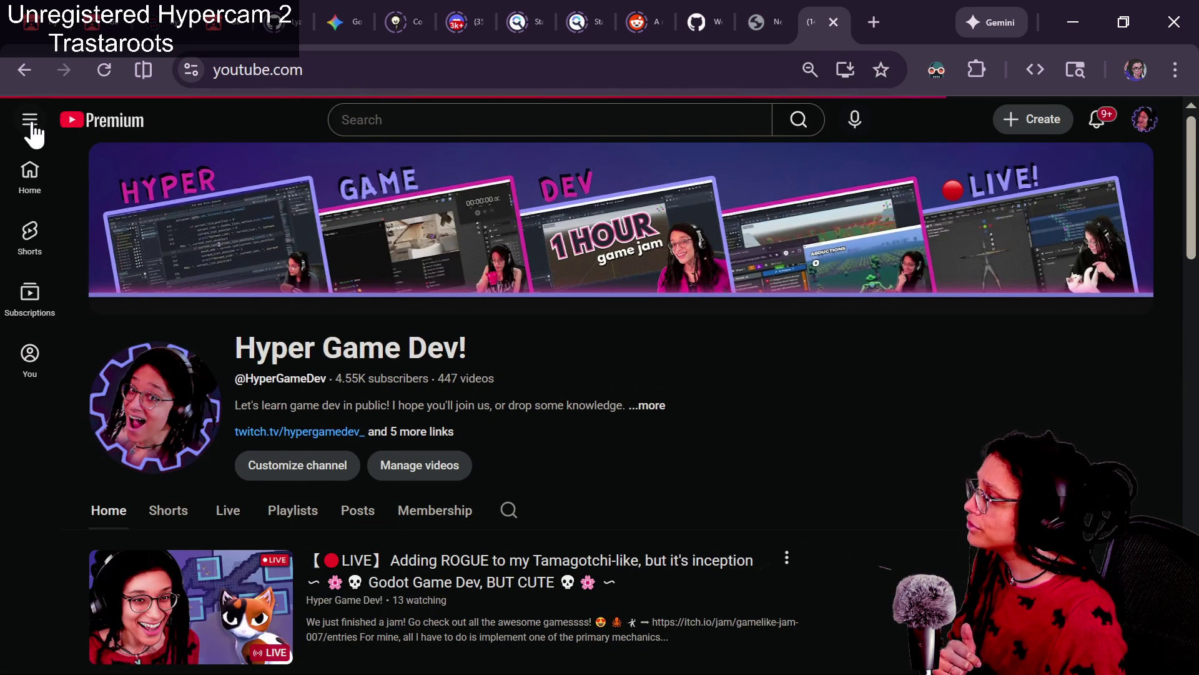
{"action": "left_click", "coordinate": [30, 125]}
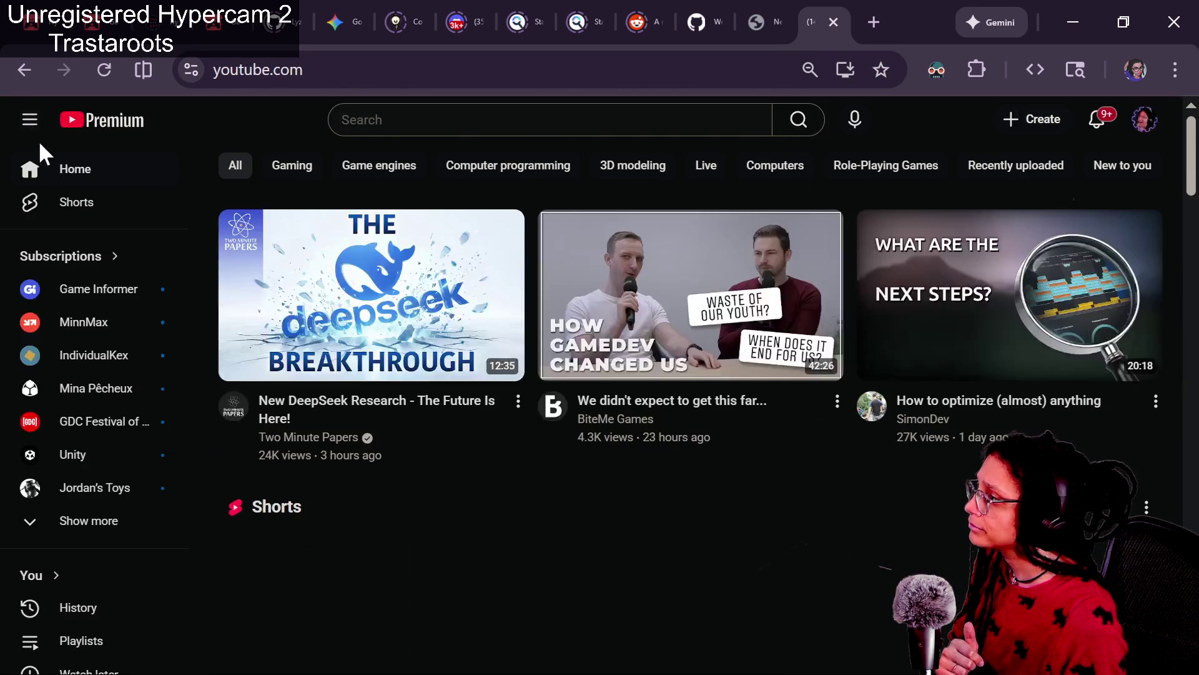
{"action": "scroll", "coordinate": [110, 279], "scroll_direction": "down", "scroll_amount": 2}
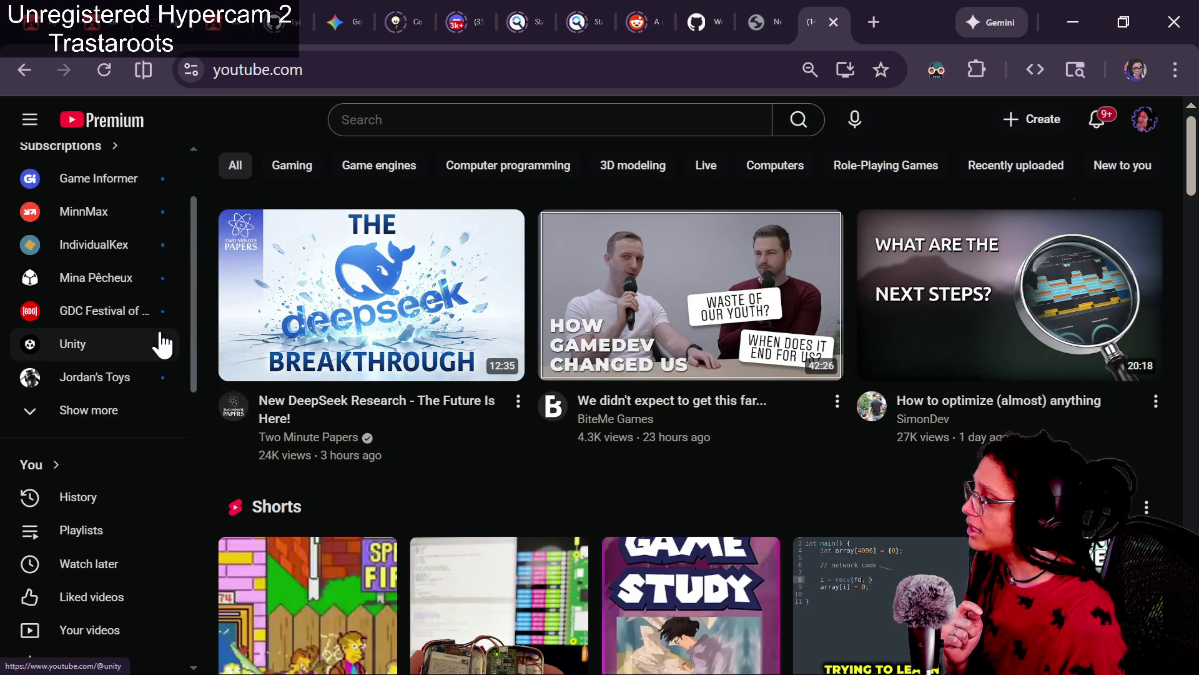
{"action": "left_click", "coordinate": [134, 409]}
{"action": "left_click_drag", "start_coordinate": [191, 223], "coordinate": [204, 410]}
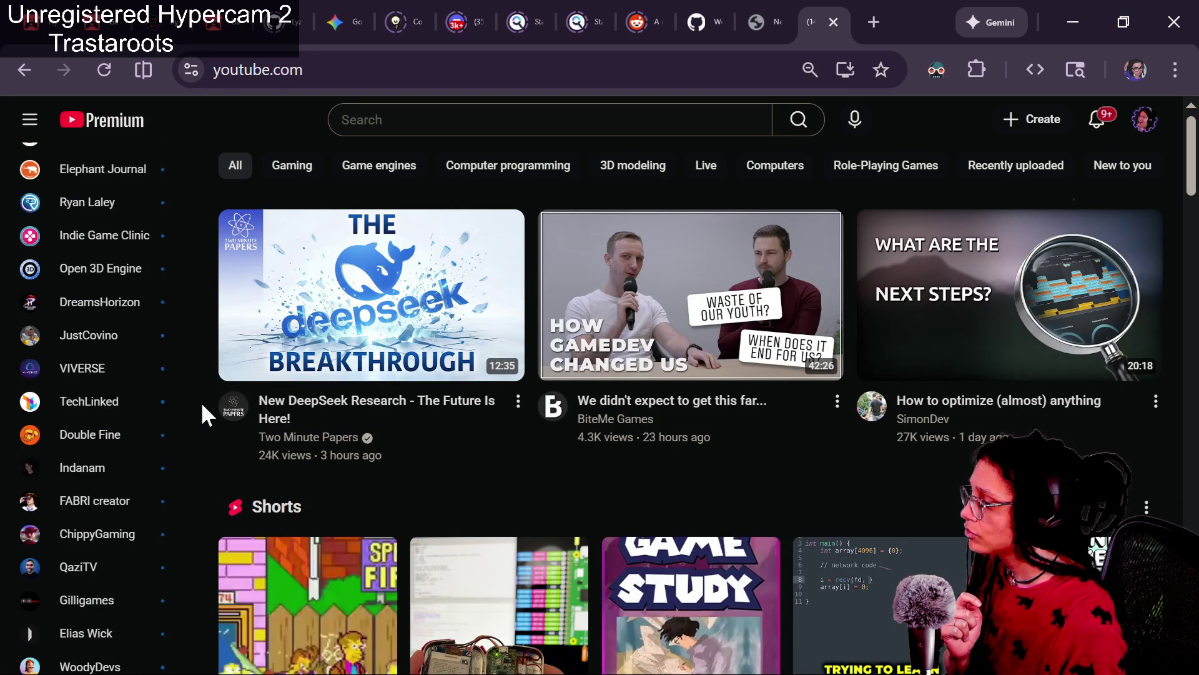
{"action": "scroll", "coordinate": [131, 389], "scroll_direction": "down", "scroll_amount": 8}
{"action": "scroll", "coordinate": [131, 388], "scroll_direction": "up", "scroll_amount": 3}
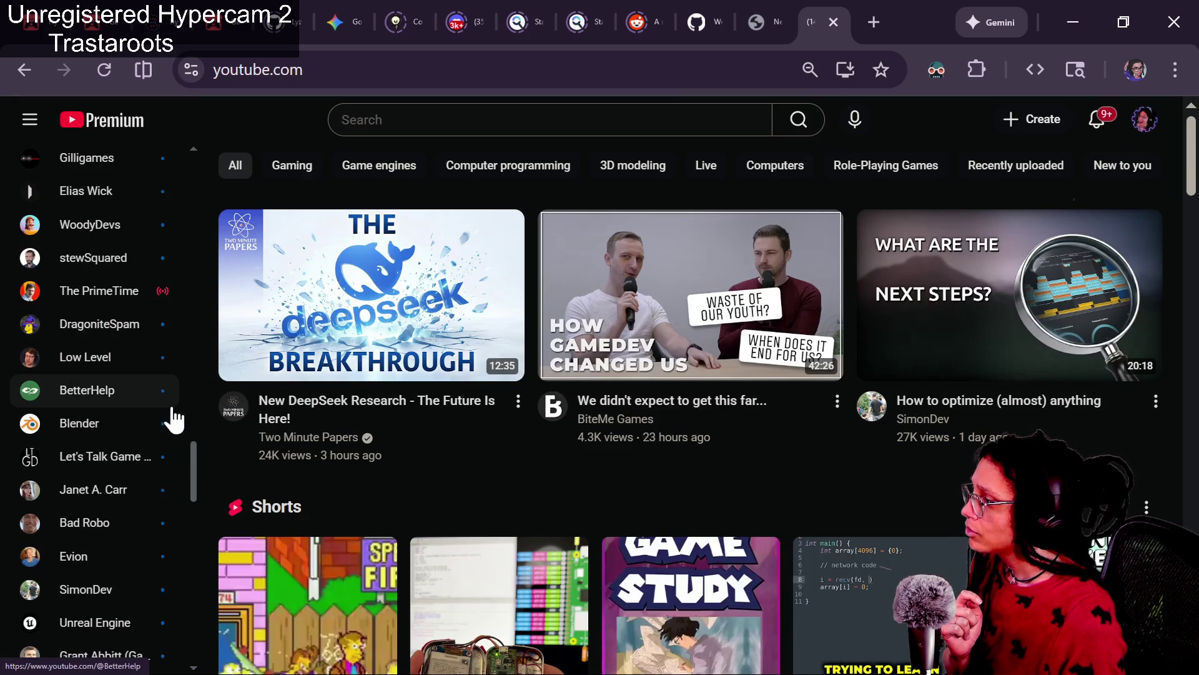
{"action": "scroll", "coordinate": [180, 490], "scroll_direction": "down", "scroll_amount": 15}
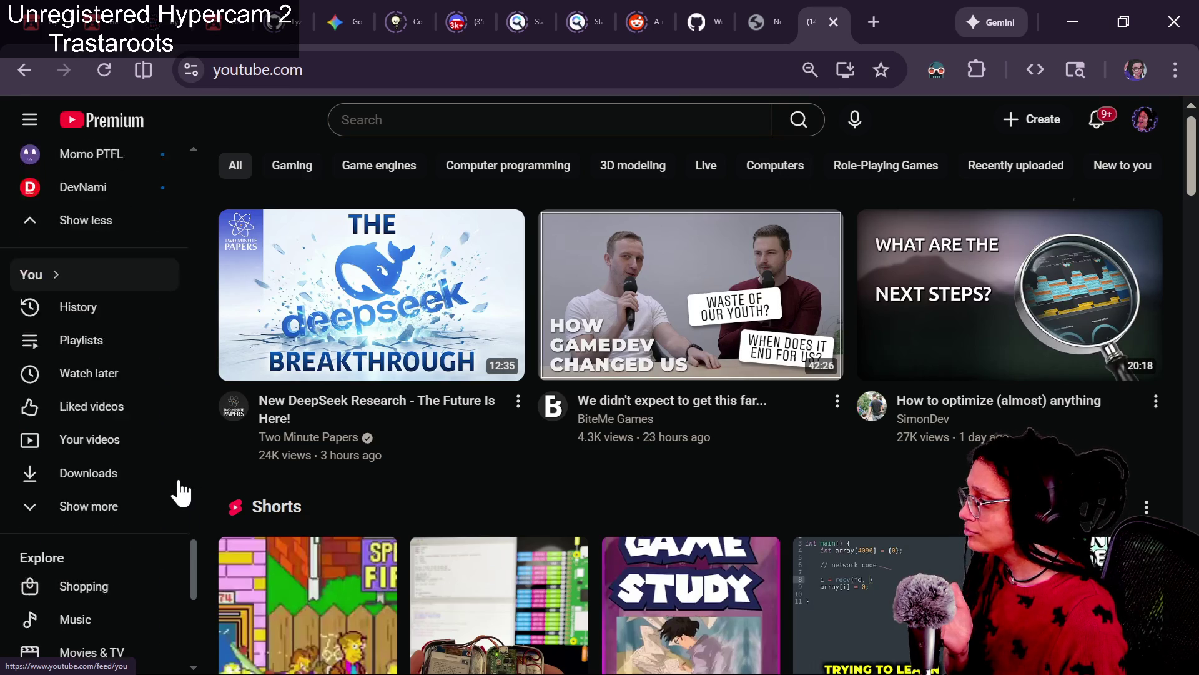
{"action": "scroll", "coordinate": [180, 491], "scroll_direction": "up", "scroll_amount": 20}
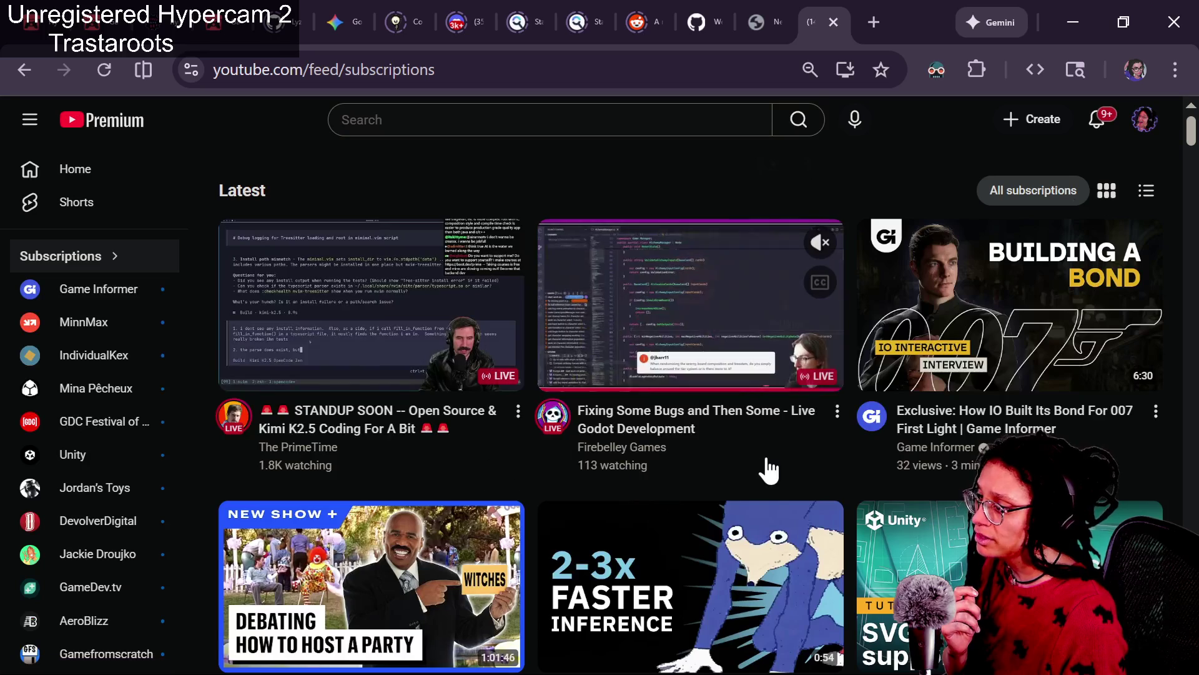
{"action": "scroll", "coordinate": [870, 468], "scroll_direction": "down", "scroll_amount": 2}
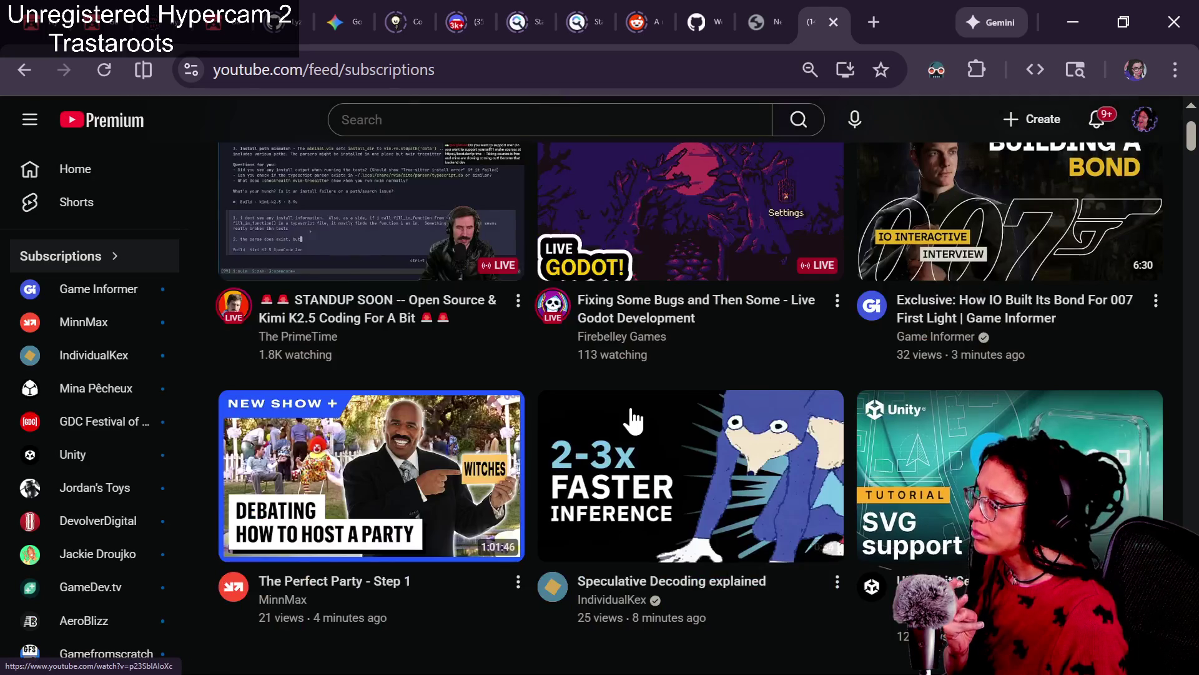
{"action": "scroll", "coordinate": [634, 420], "scroll_direction": "up", "scroll_amount": 2}
{"action": "left_click", "coordinate": [770, 391]}
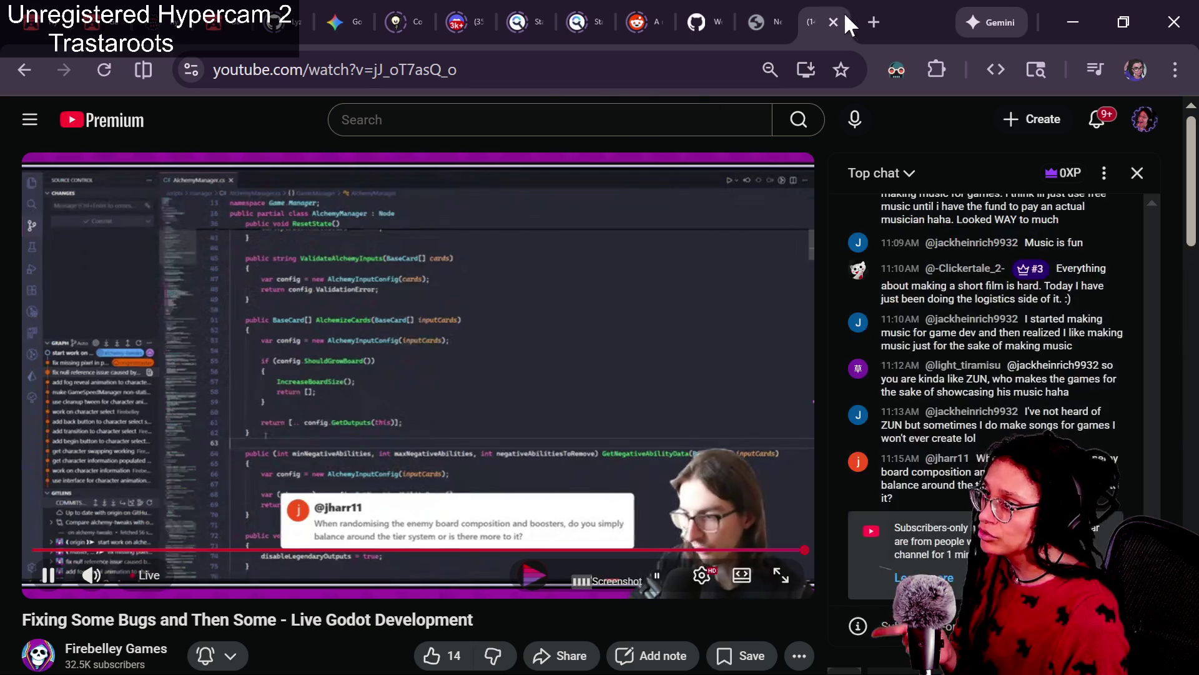
Search YouTube for 'game dev', filter to Live, and open 'Making A Magic Game Live | #39'.
{"action": "left_click", "coordinate": [483, 125]}
{"action": "type", "text": "game dev"}
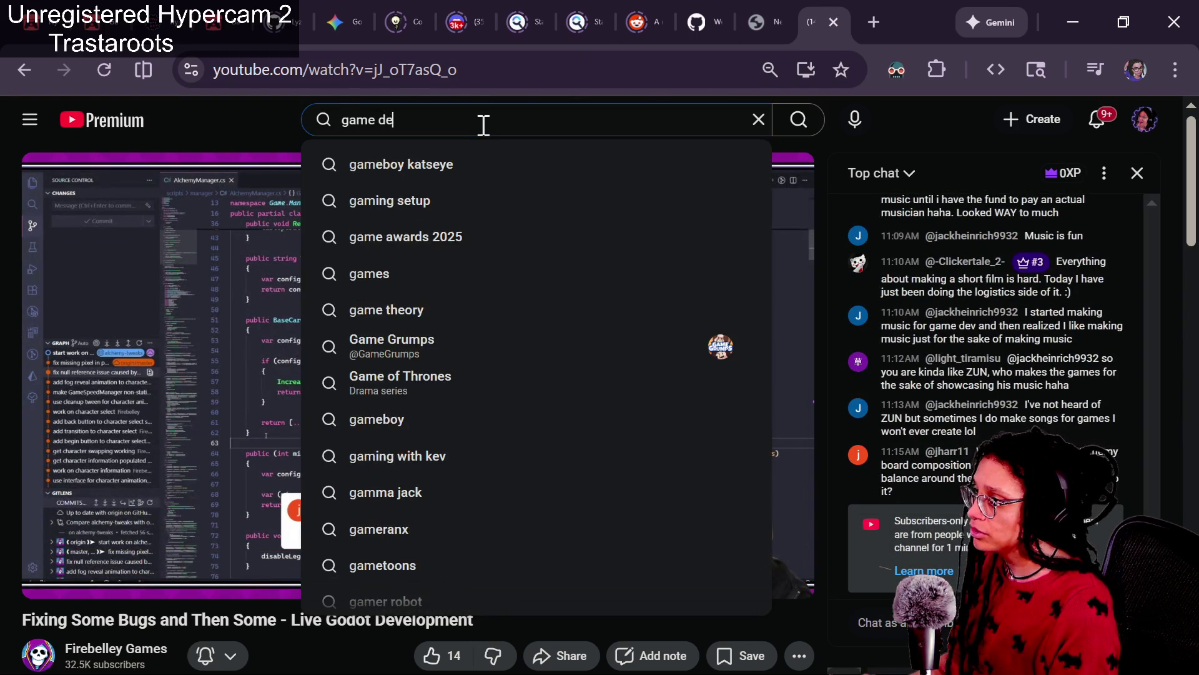
{"action": "key", "text": "Return"}
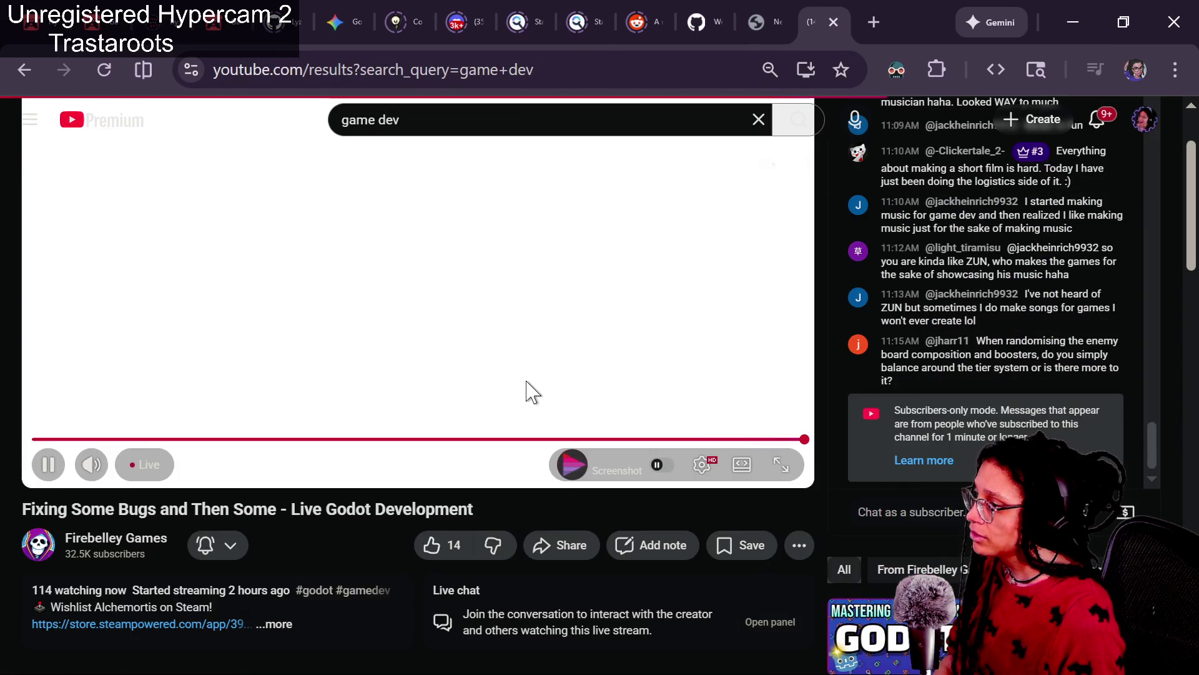
{"action": "scroll", "coordinate": [527, 394], "scroll_direction": "up", "scroll_amount": 3}
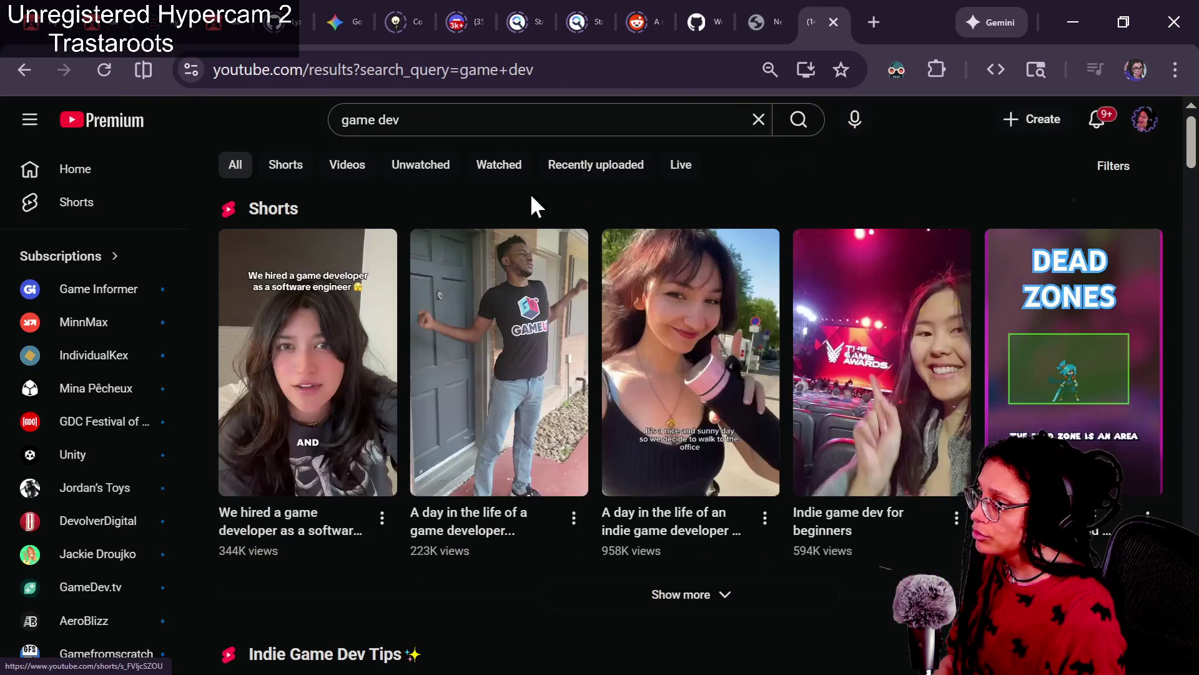
{"action": "left_click", "coordinate": [694, 165]}
{"action": "scroll", "coordinate": [632, 317], "scroll_direction": "down", "scroll_amount": 10}
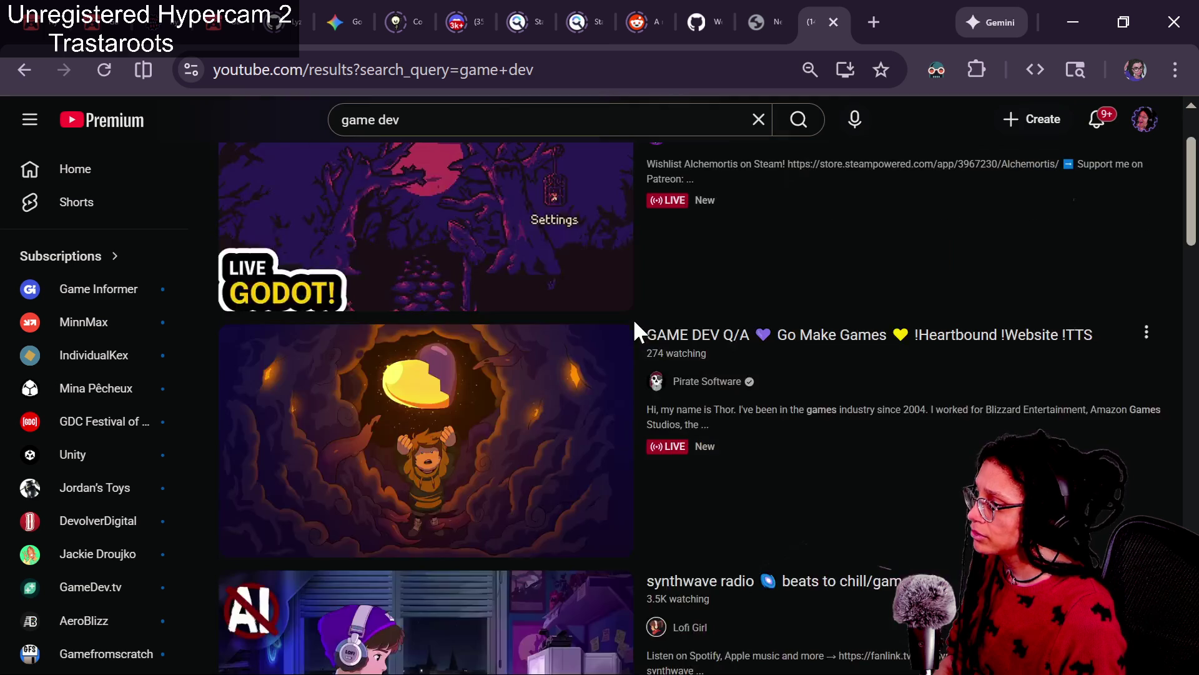
{"action": "scroll", "coordinate": [634, 323], "scroll_direction": "down", "scroll_amount": 2}
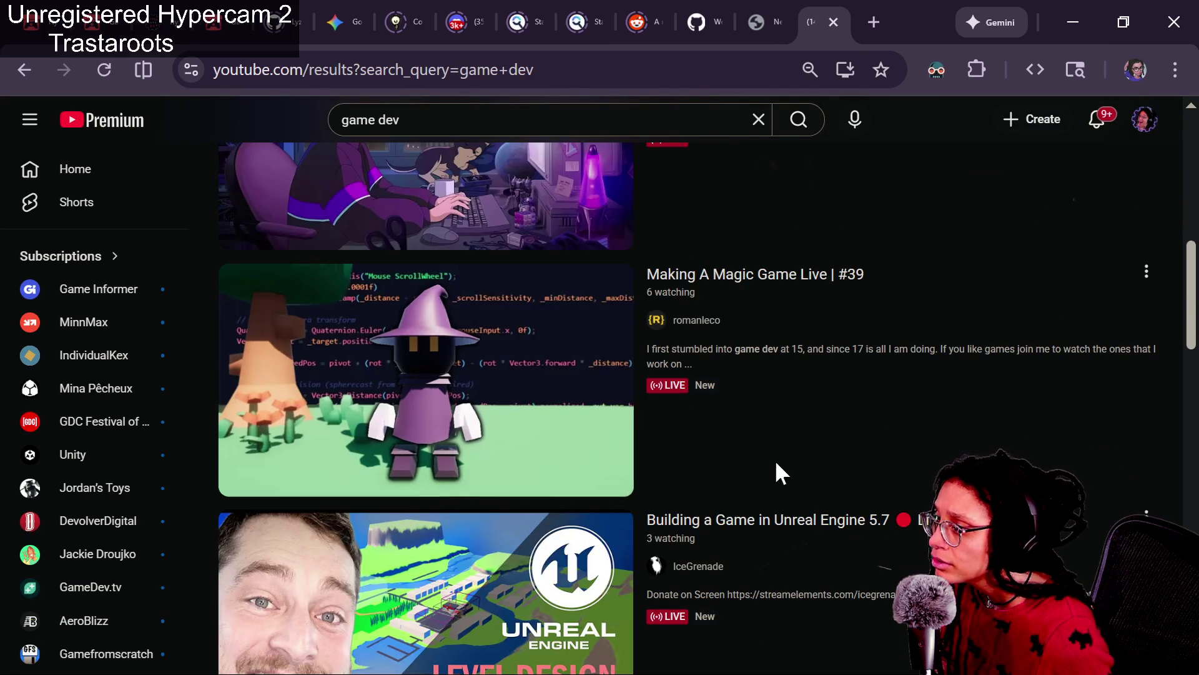
{"action": "mouse_move", "coordinate": [755, 452]}
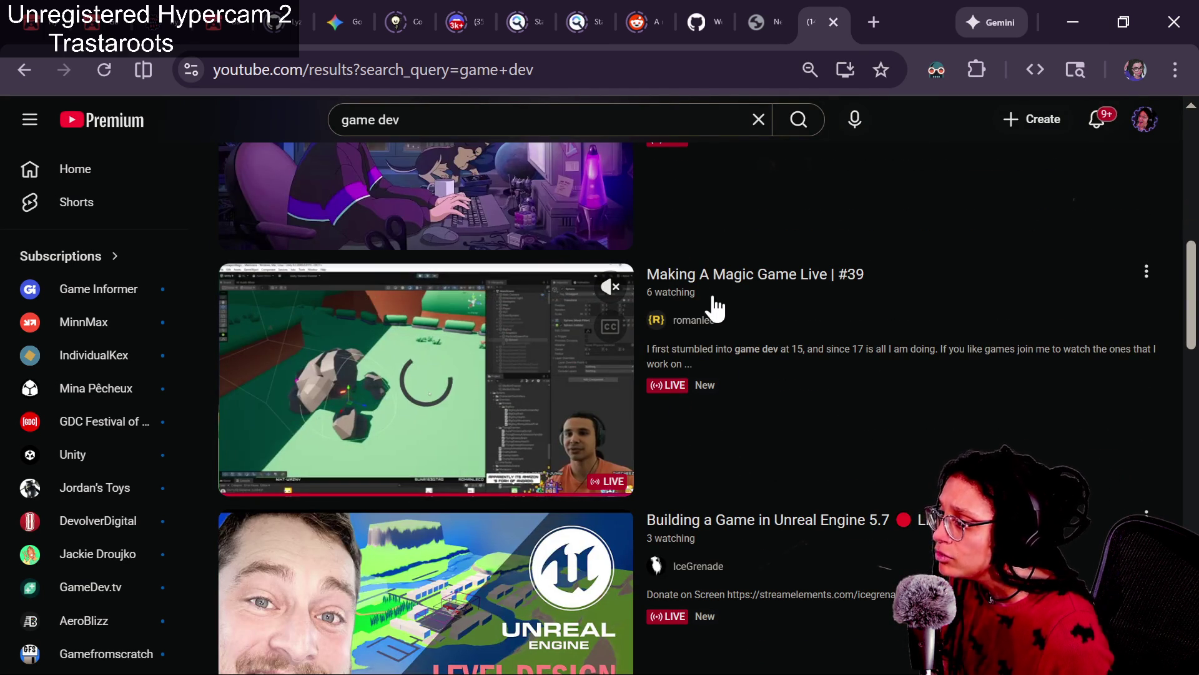
{"action": "left_click", "coordinate": [806, 292]}
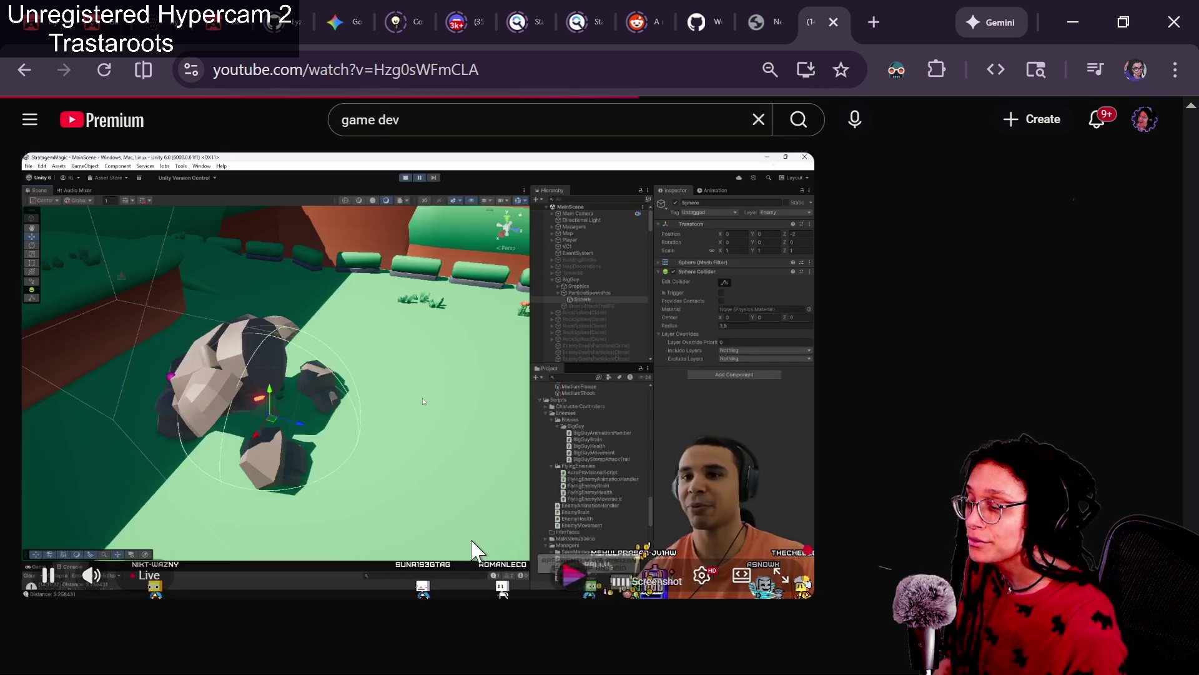
Read the Making A Magic Game stream's full description and copy its web address.
{"action": "scroll", "coordinate": [469, 548], "scroll_direction": "down", "scroll_amount": 3}
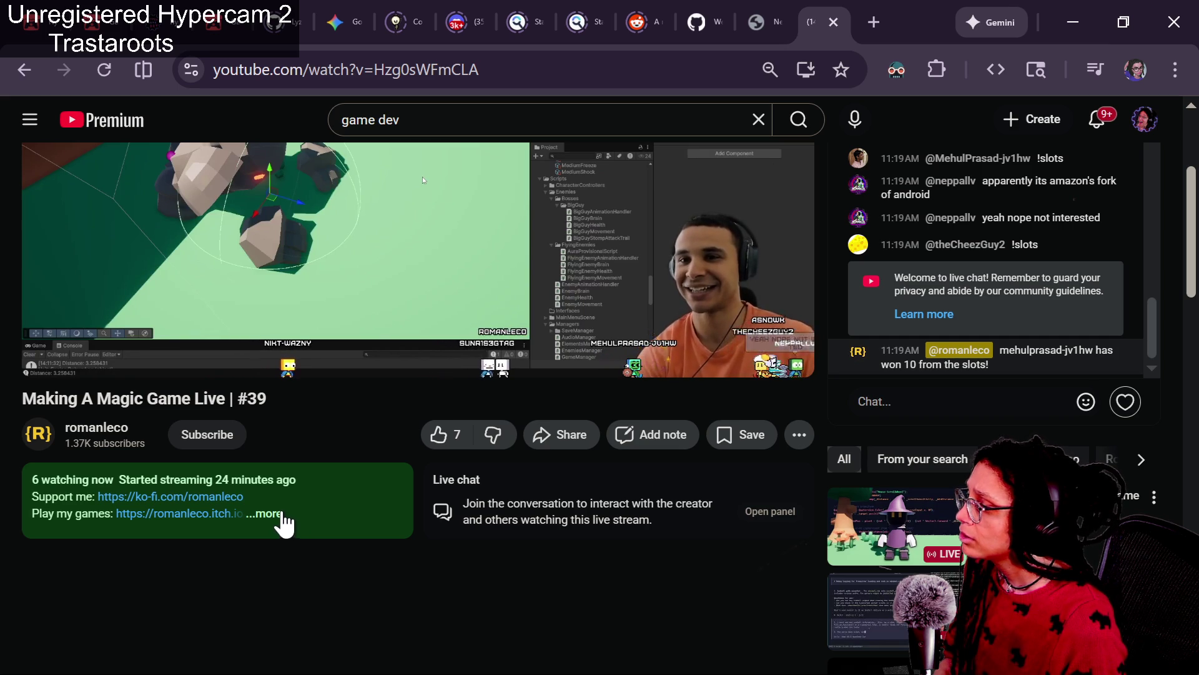
{"action": "left_click", "coordinate": [288, 520]}
{"action": "scroll", "coordinate": [313, 503], "scroll_direction": "down", "scroll_amount": 2}
{"action": "scroll", "coordinate": [313, 500], "scroll_direction": "down", "scroll_amount": 5}
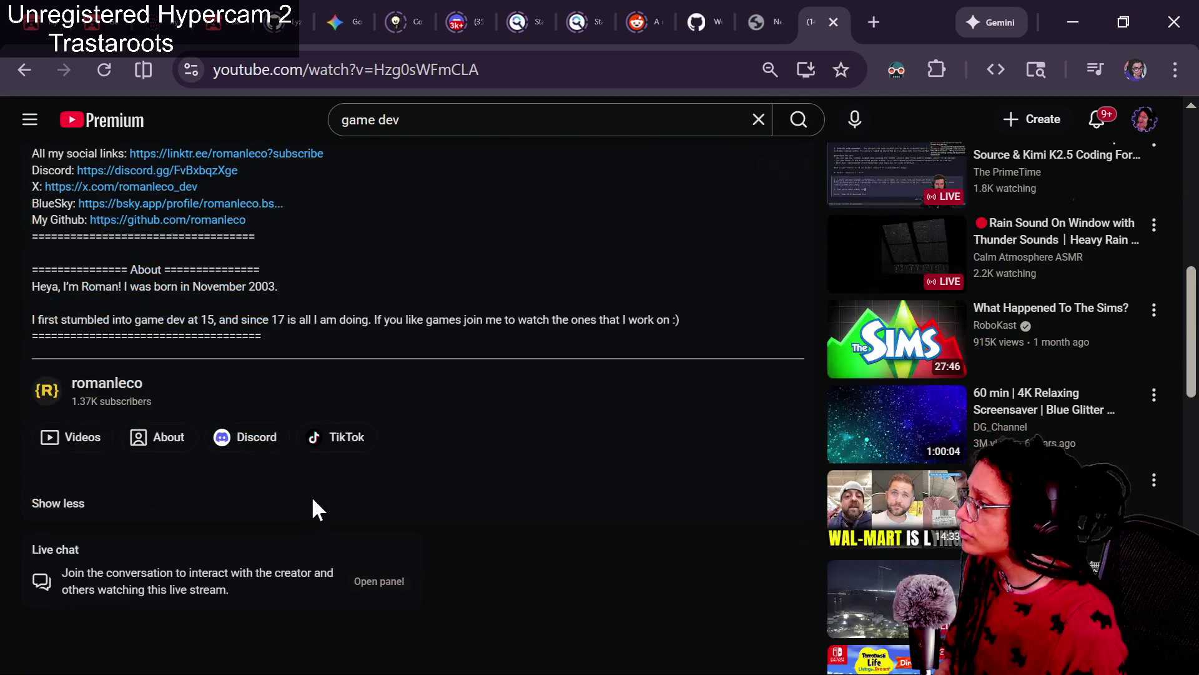
{"action": "scroll", "coordinate": [301, 484], "scroll_direction": "up", "scroll_amount": 10}
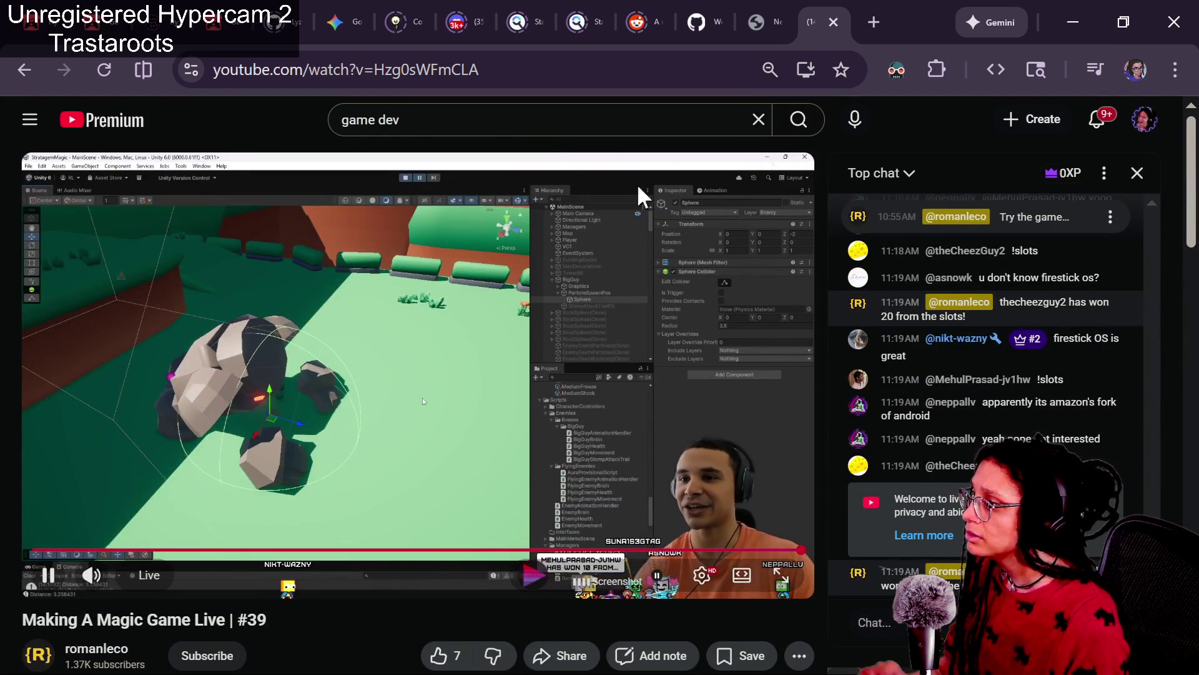
{"action": "left_click", "coordinate": [438, 78]}
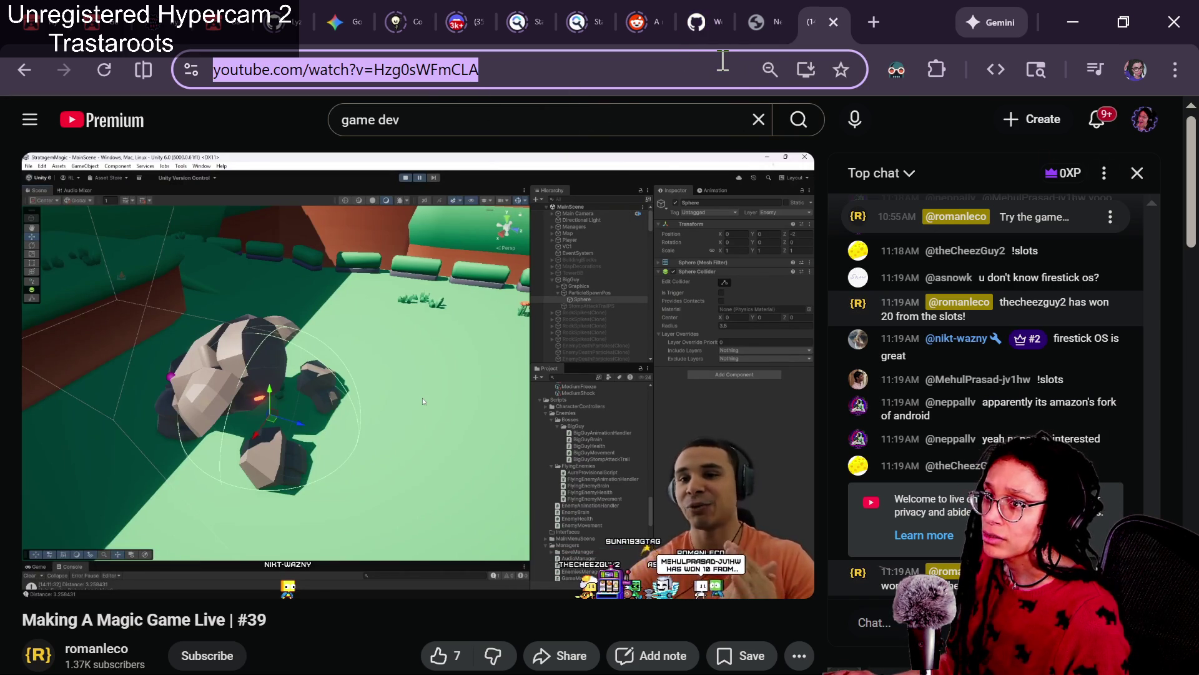
{"action": "key", "text": "alt+Tab"}
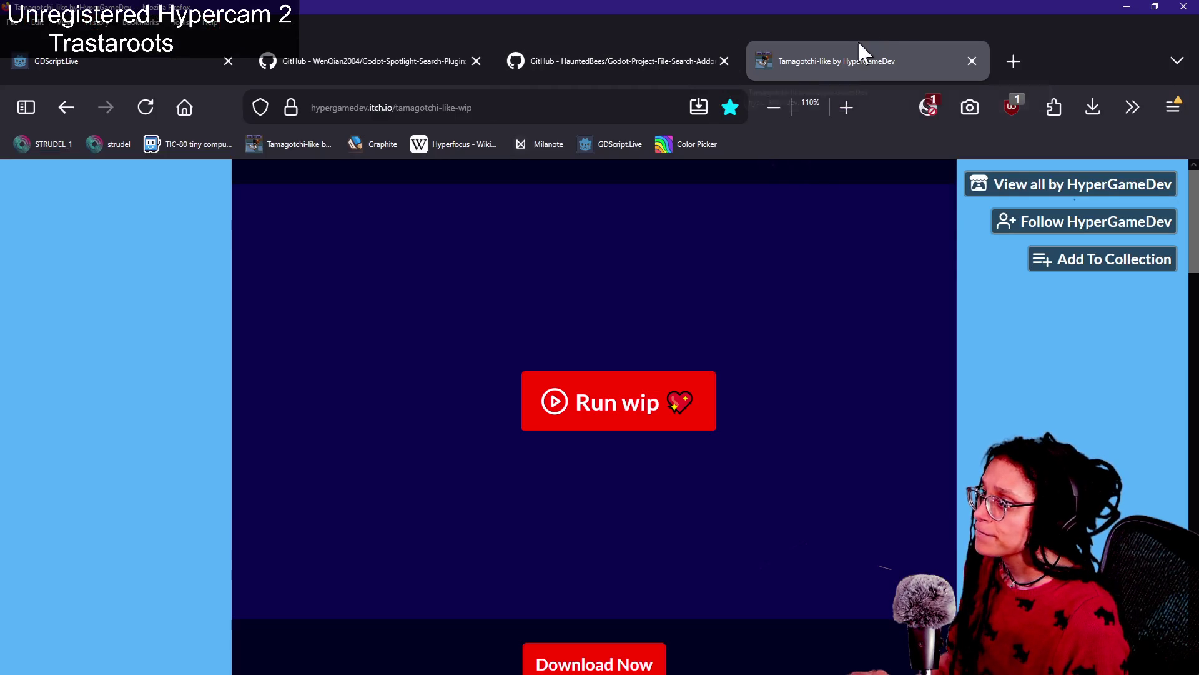
Load the copied stream address in a new Firefox tab, play it briefly, then pause it.
{"action": "left_click", "coordinate": [1013, 61]}
{"action": "type", "text": "www.youtube.com/watch?v=Hzg0sWFmCLA"}
{"action": "key", "text": "Return"}
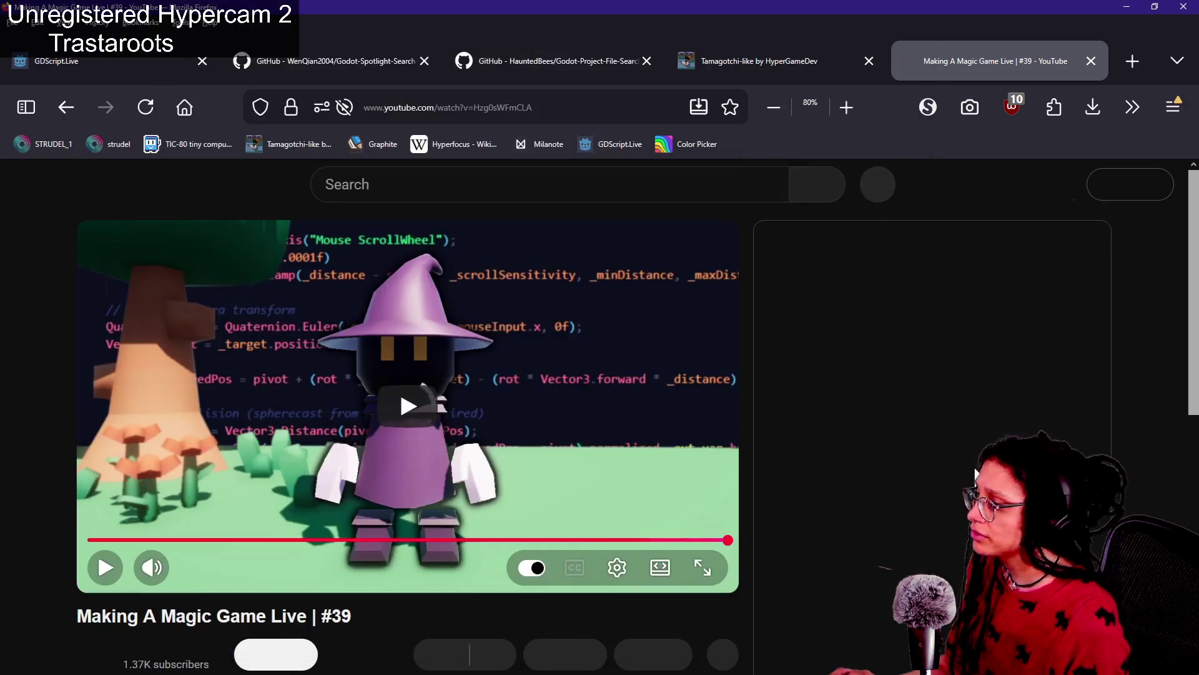
{"action": "left_click", "coordinate": [448, 405]}
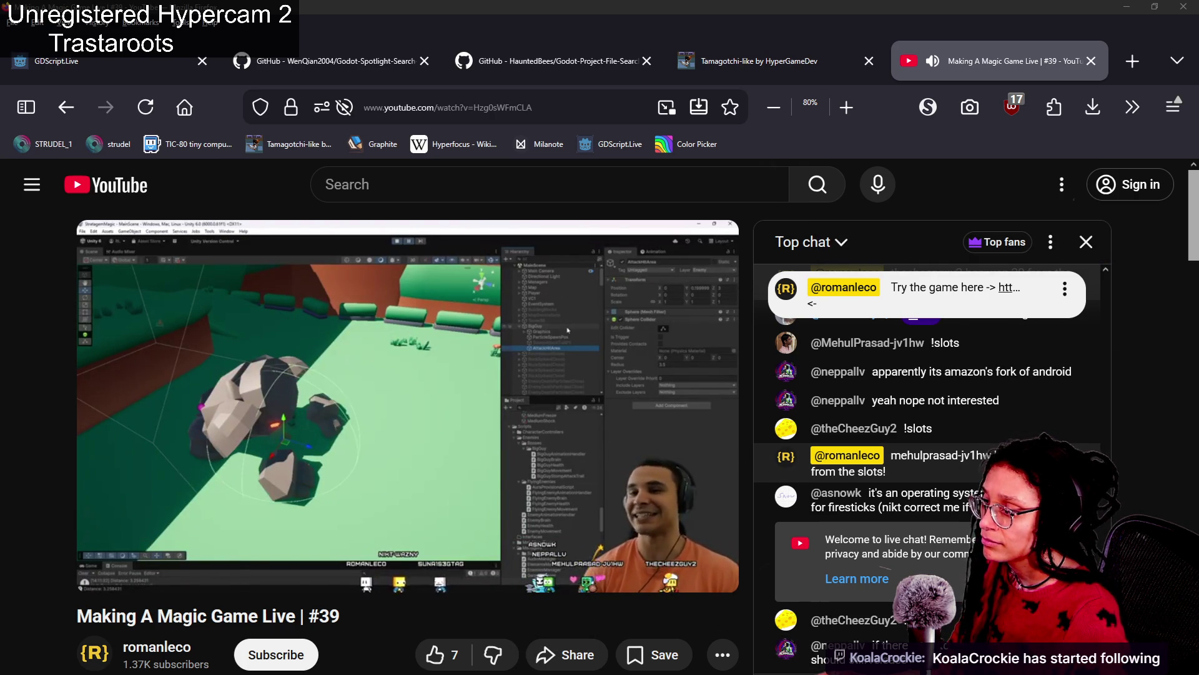
{"action": "scroll", "coordinate": [406, 399], "scroll_direction": "down", "scroll_amount": 2}
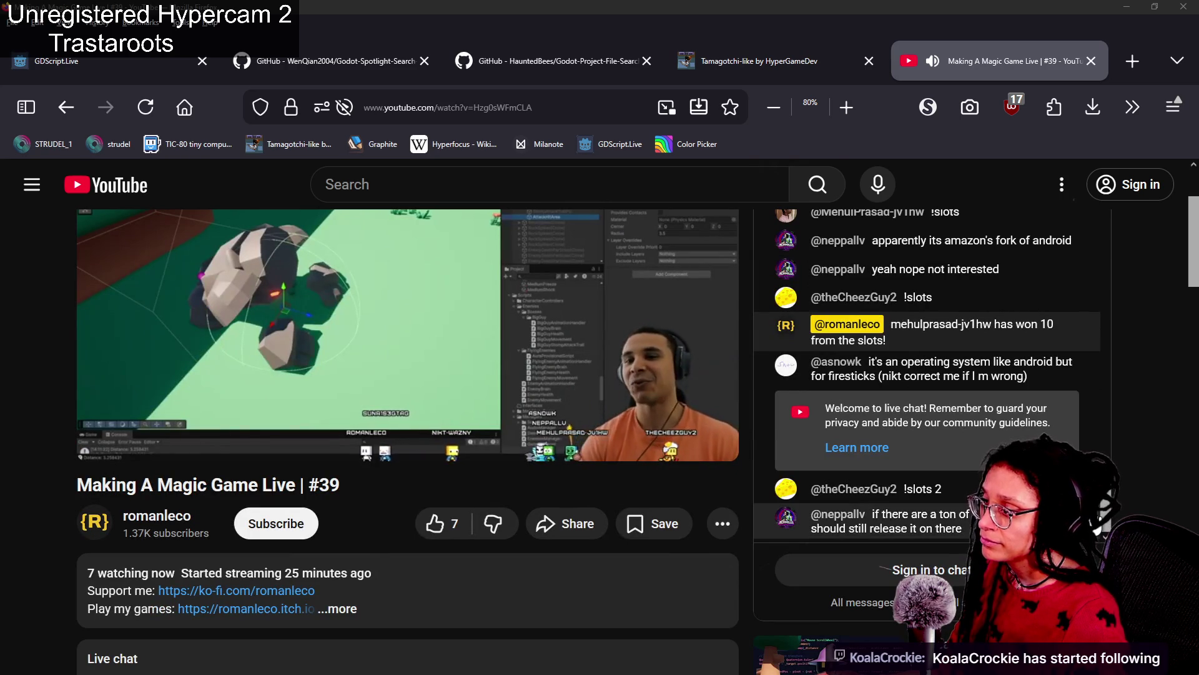
{"action": "scroll", "coordinate": [931, 437], "scroll_direction": "down", "scroll_amount": 2}
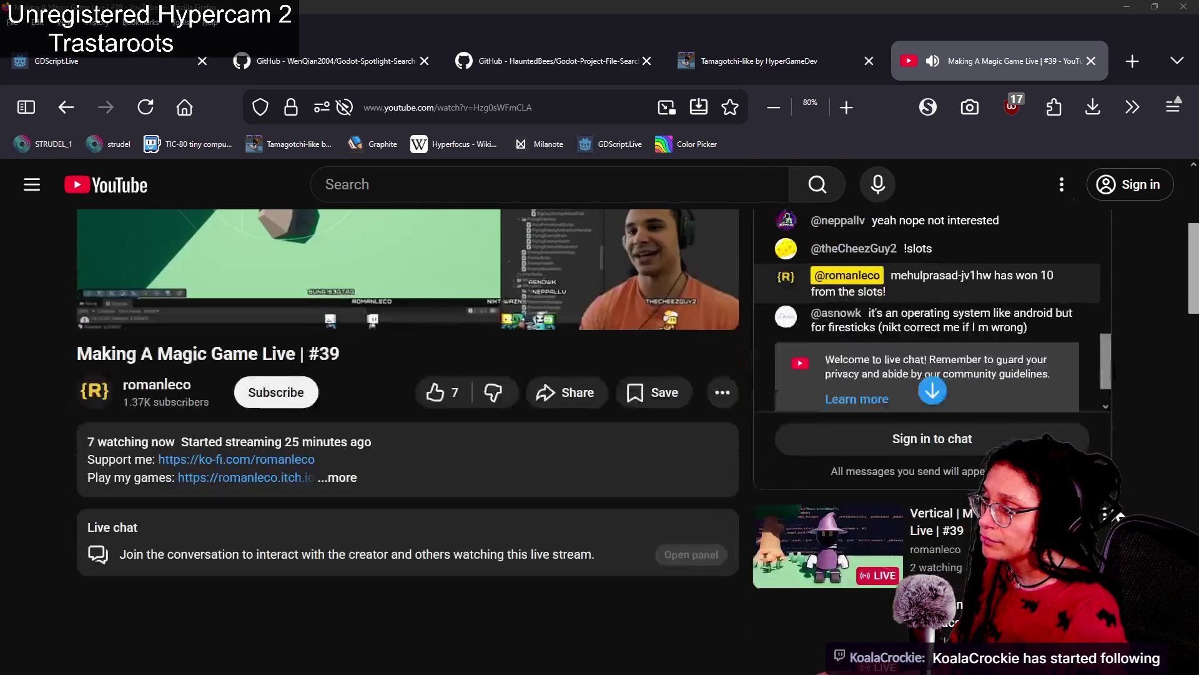
{"action": "scroll", "coordinate": [1031, 444], "scroll_direction": "up", "scroll_amount": 4}
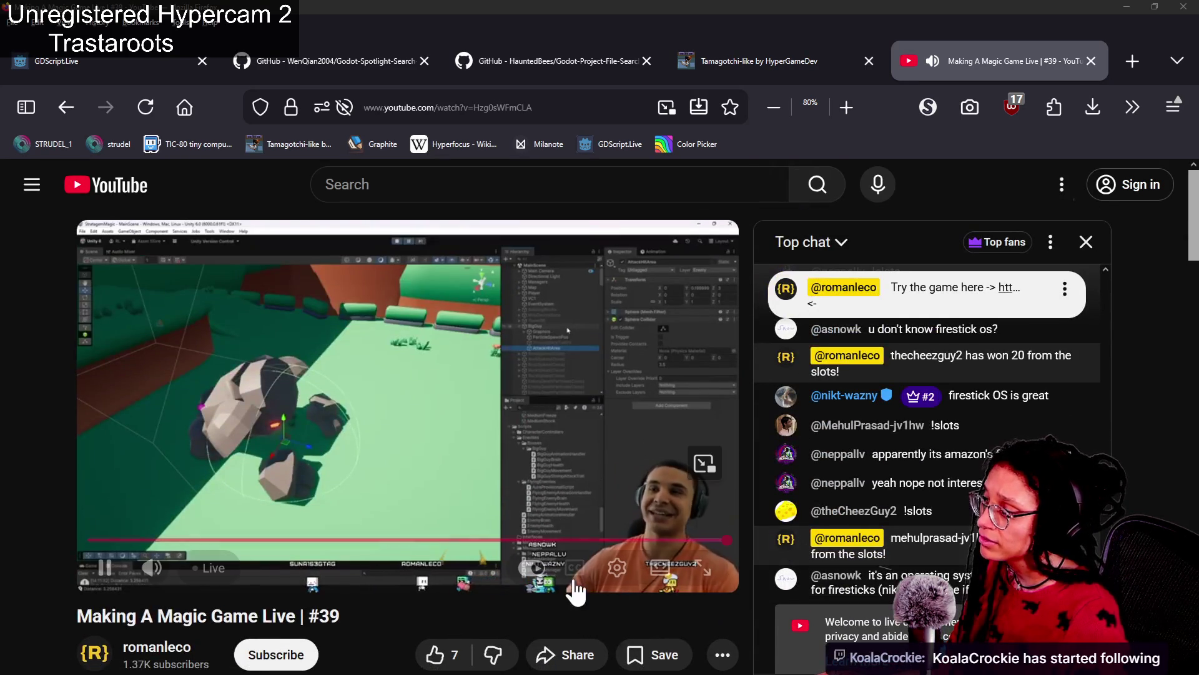
{"action": "left_click", "coordinate": [844, 8]}
{"action": "left_click", "coordinate": [409, 412]}
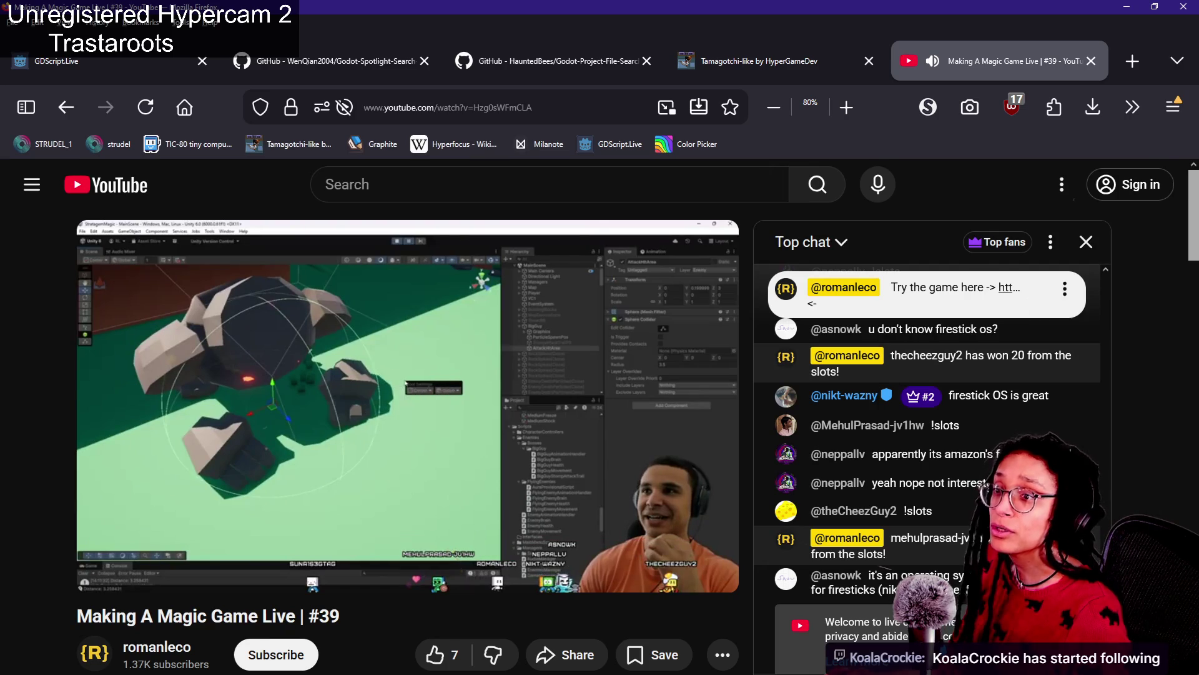
{"action": "key", "text": "alt+Tab"}
{"action": "key", "text": "alt+Tab"}
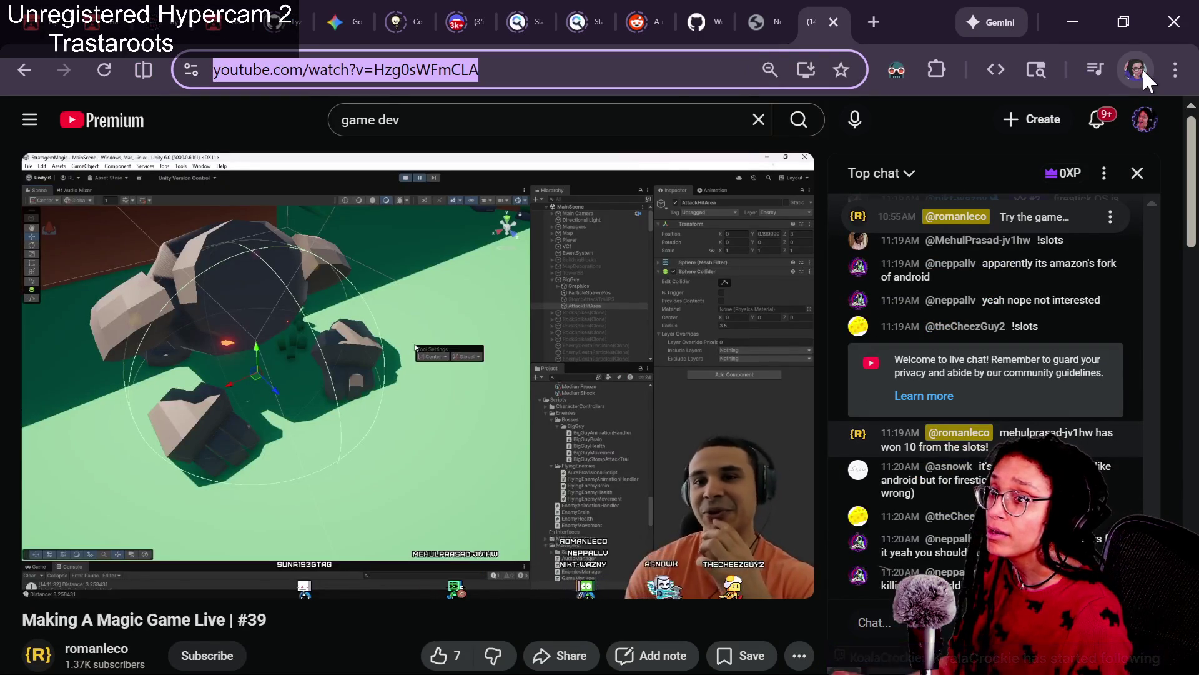
Switch to the Chrome window holding the YouTube Studio live chat and Twitch chat.
{"action": "key", "text": "alt+Tab"}
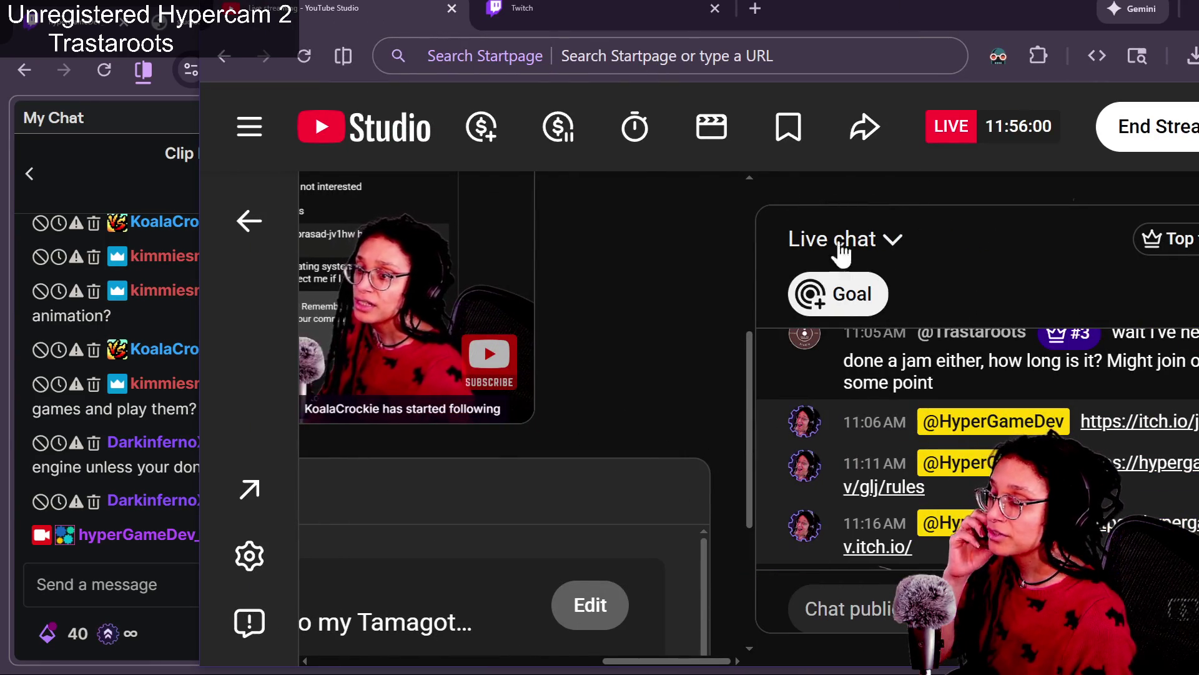
Open the live stream's Edit settings, zooming the page out to reach Customization.
{"action": "left_click", "coordinate": [590, 605]}
{"action": "left_click", "coordinate": [395, 361]}
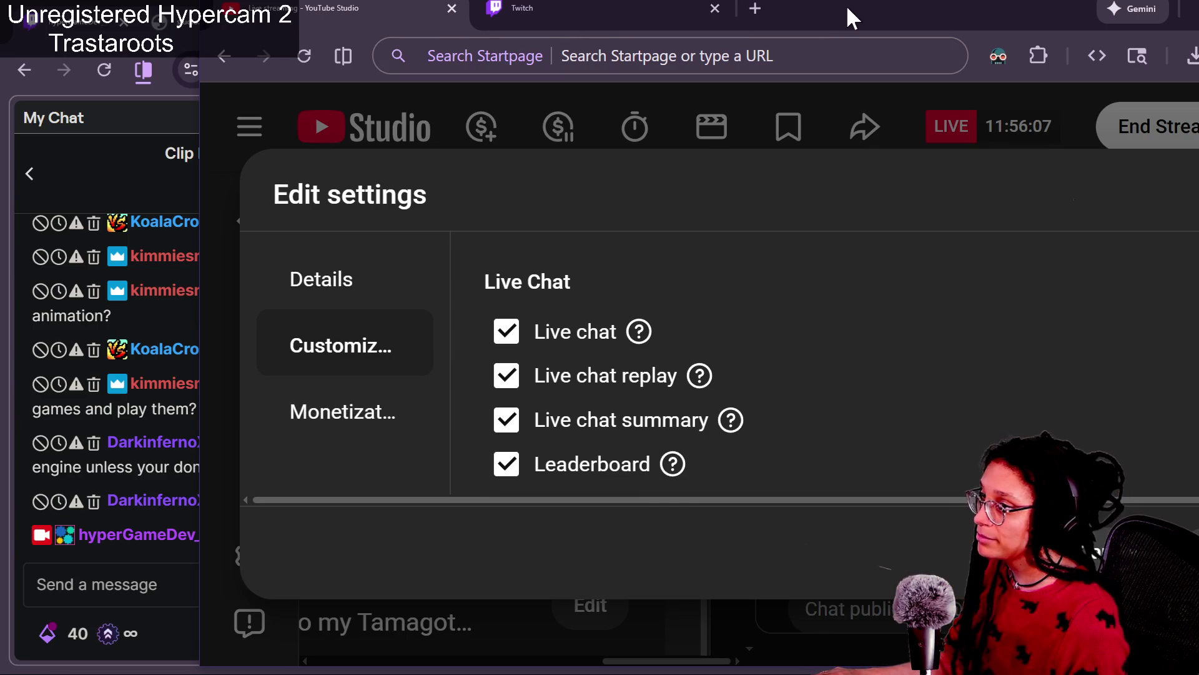
{"action": "left_click", "coordinate": [321, 279]}
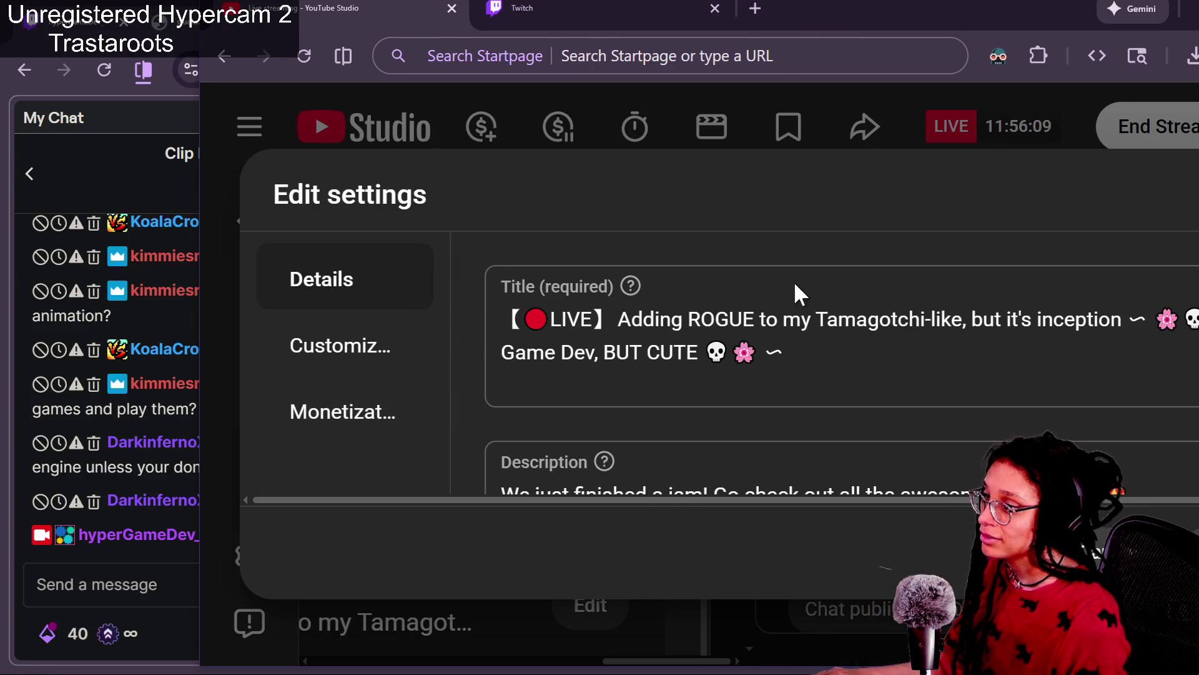
{"action": "key", "text": "ctrl+minus"}
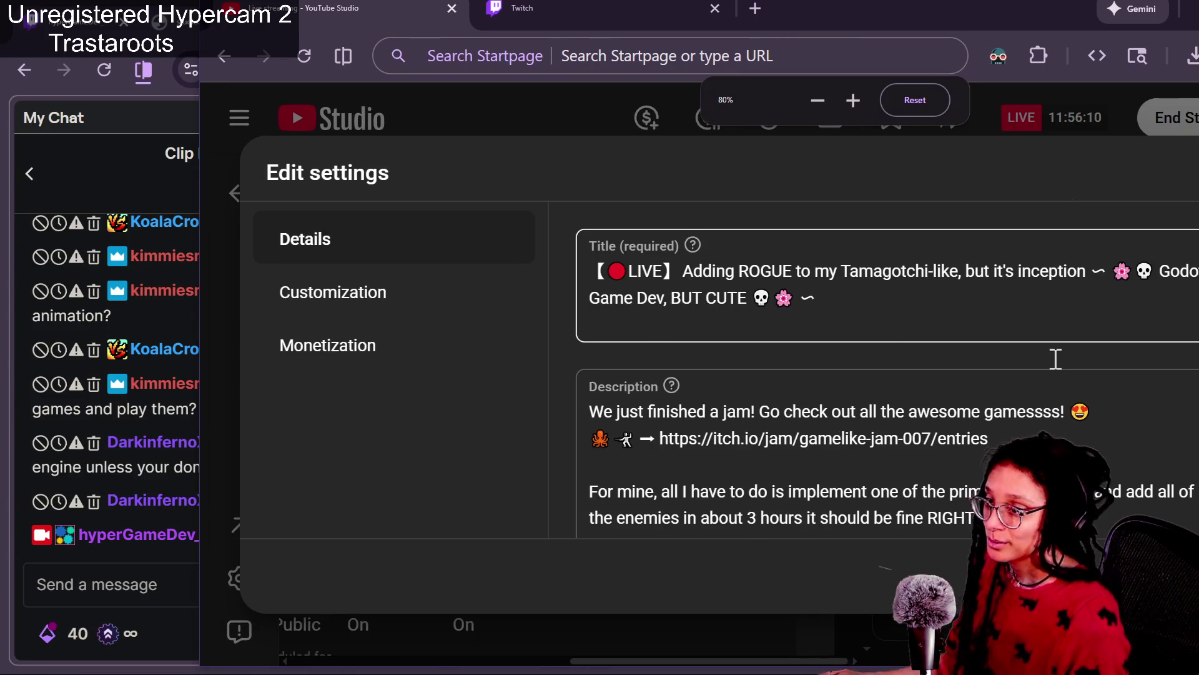
{"action": "key", "text": "ctrl+minus"}
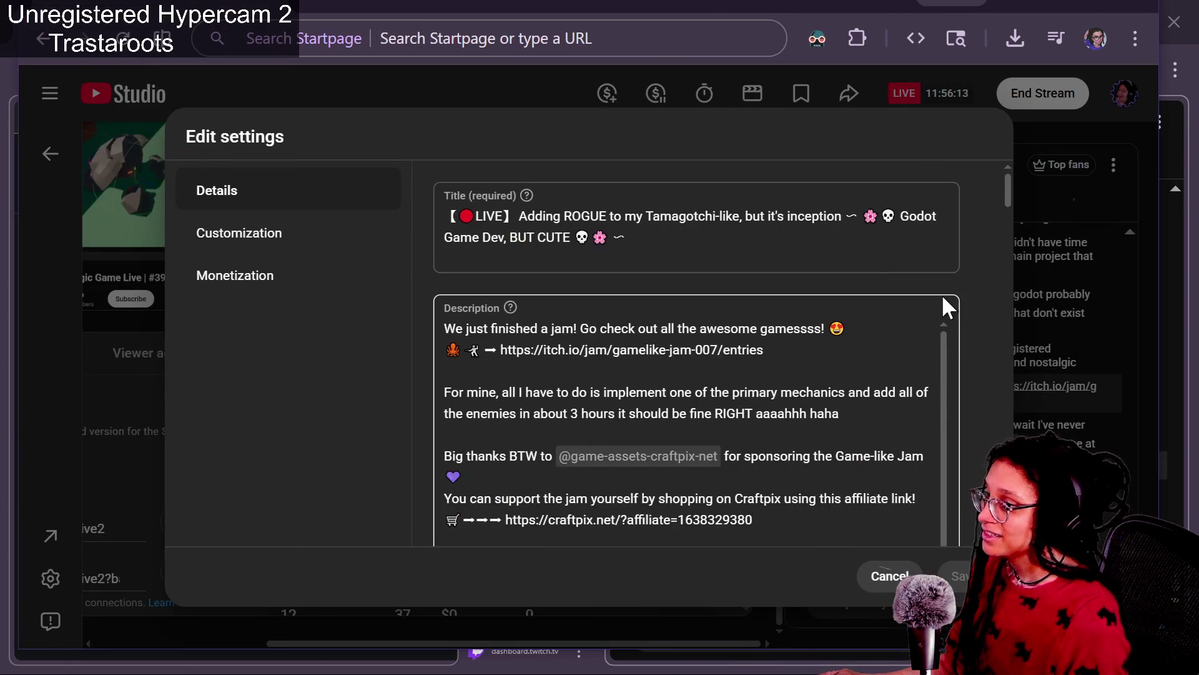
{"action": "scroll", "coordinate": [942, 306], "scroll_direction": "down", "scroll_amount": 10}
{"action": "scroll", "coordinate": [942, 306], "scroll_direction": "up", "scroll_amount": 5}
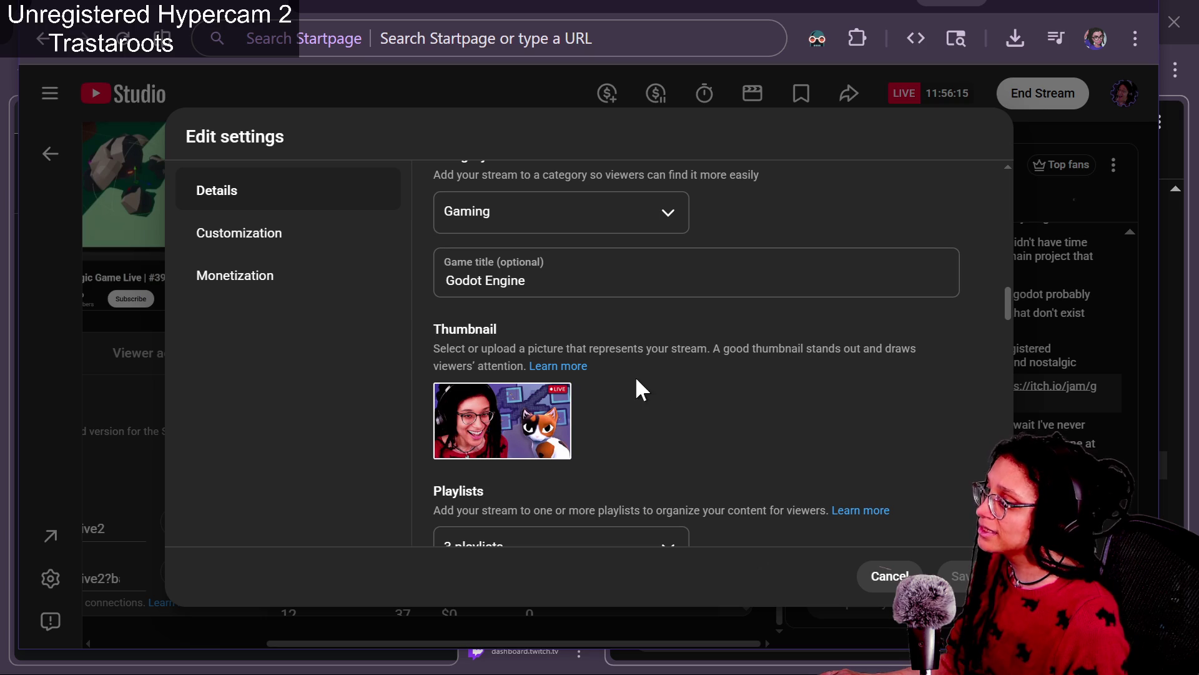
{"action": "left_click", "coordinate": [236, 244]}
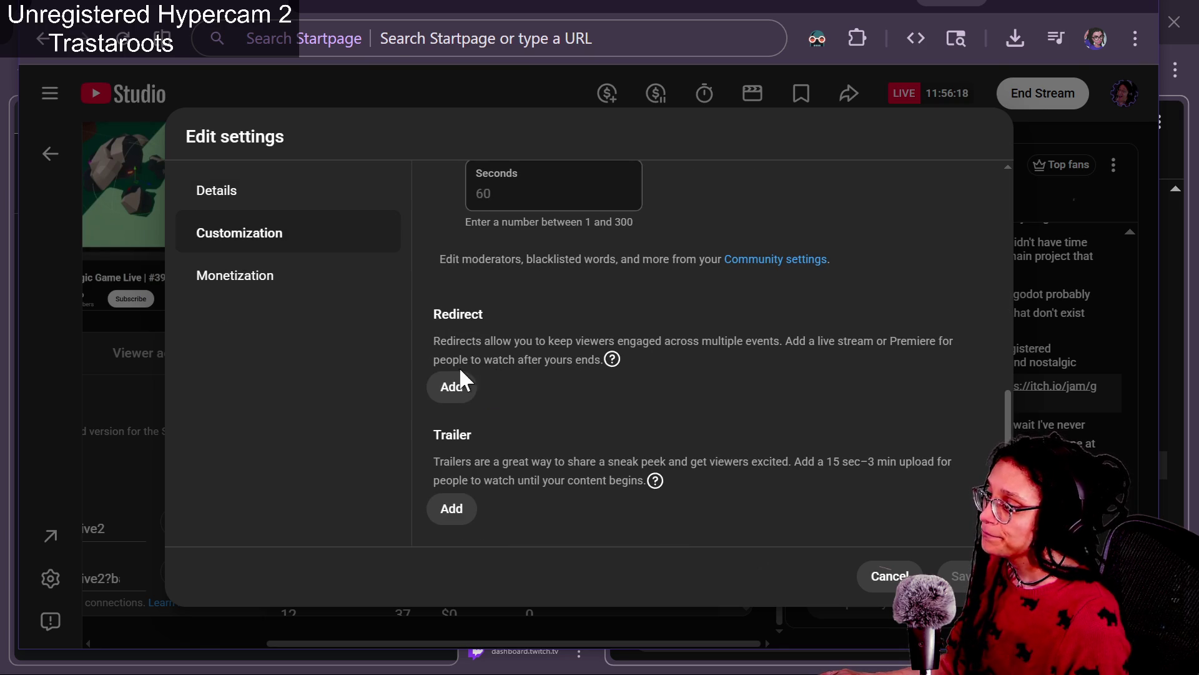
Set the redirect to 'Making A Magic Game Live | #39', found by searching its creator's channel.
{"action": "left_click", "coordinate": [453, 388]}
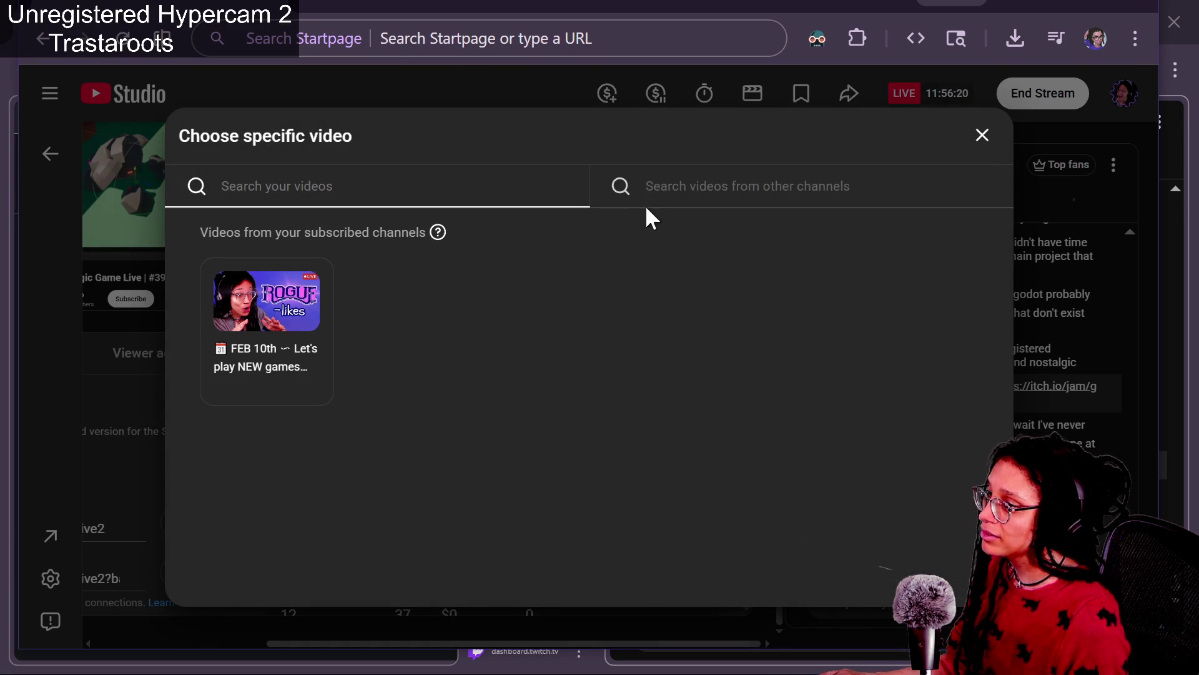
{"action": "left_click", "coordinate": [607, 178]}
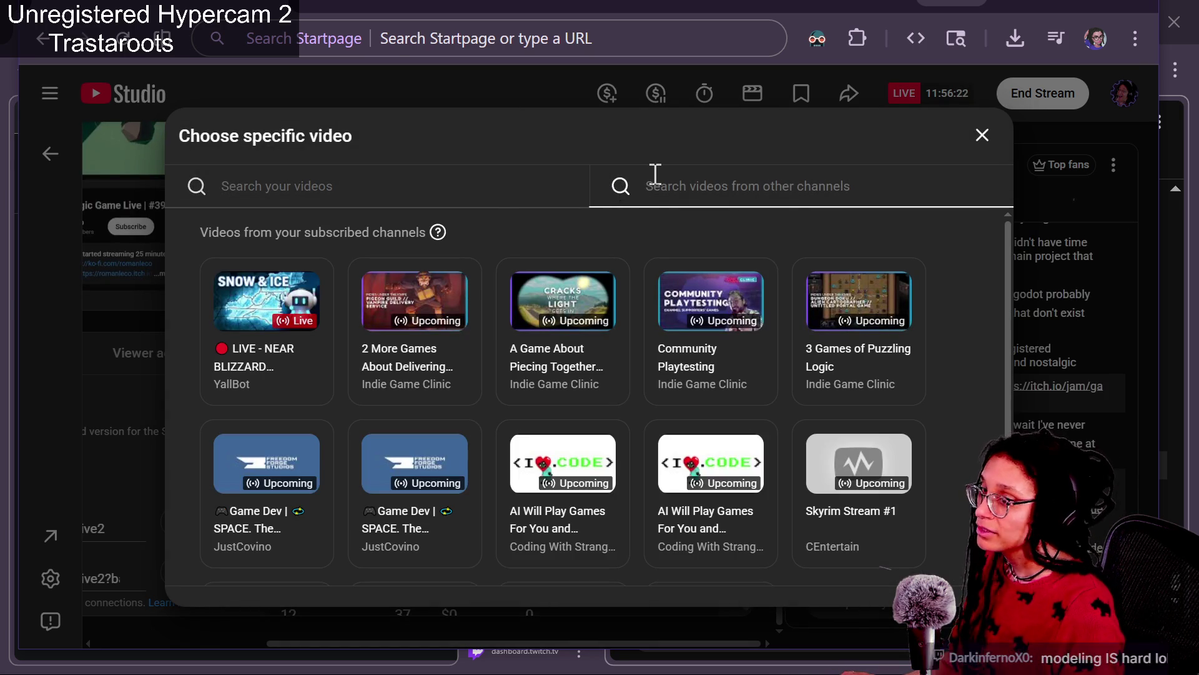
{"action": "key", "text": "alt+Tab"}
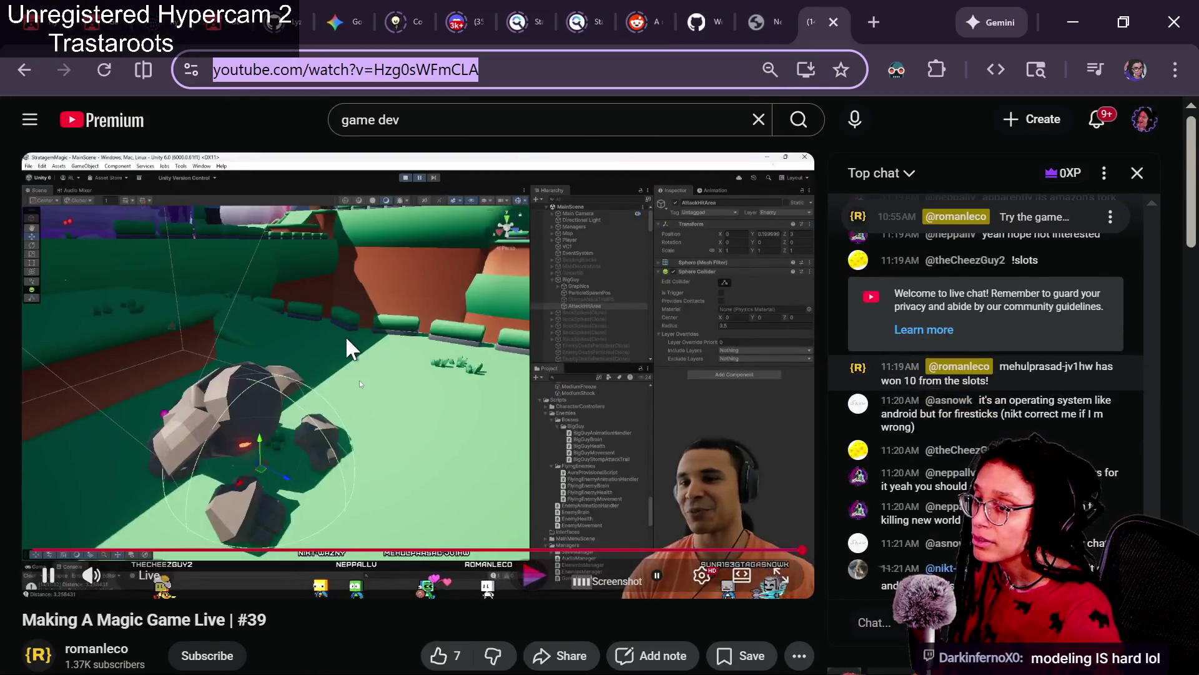
{"action": "scroll", "coordinate": [347, 339], "scroll_direction": "down", "scroll_amount": 3}
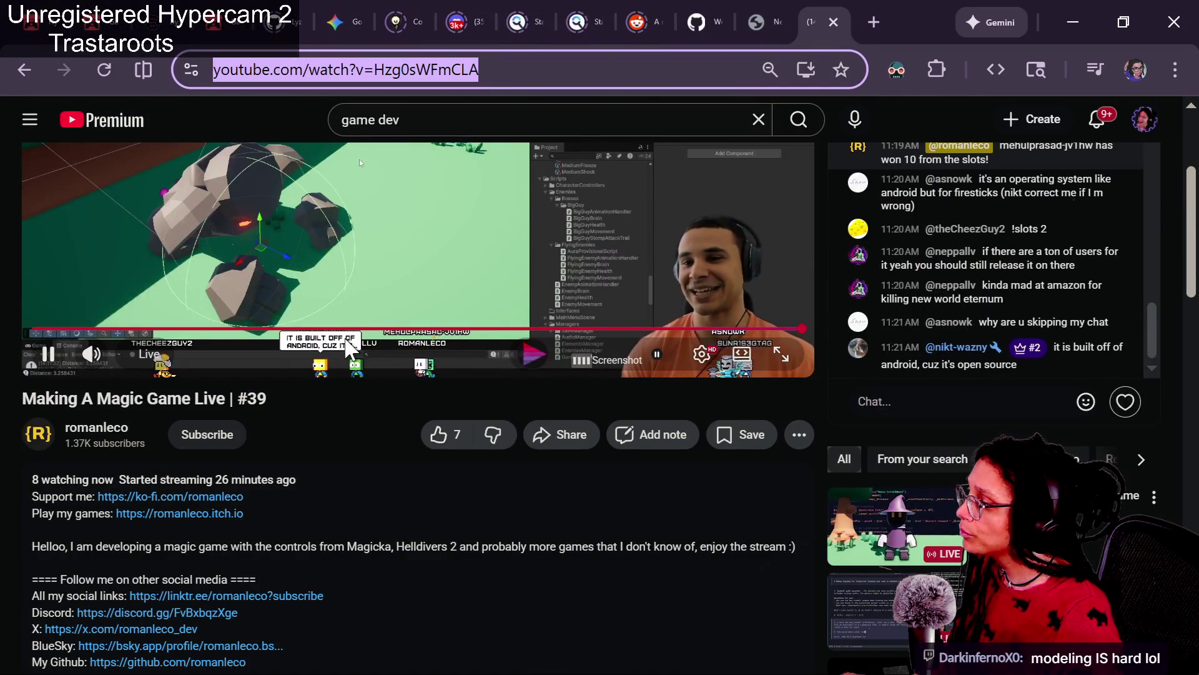
{"action": "key", "text": "alt+Tab"}
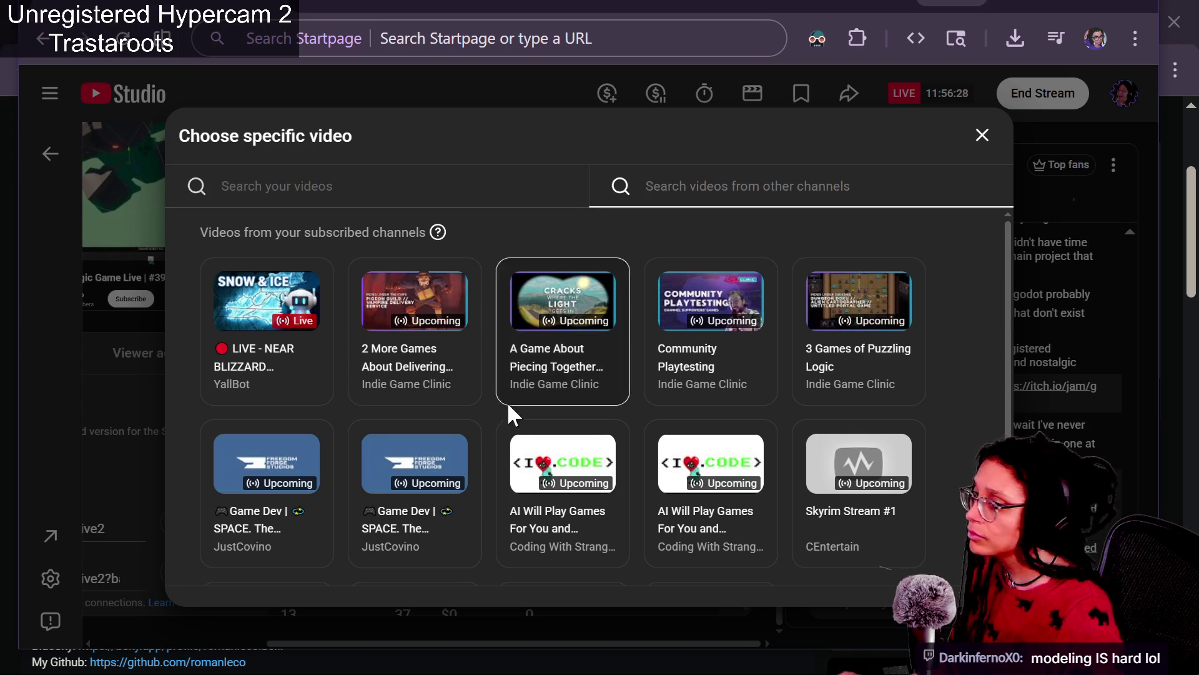
{"action": "type", "text": "romanleco"}
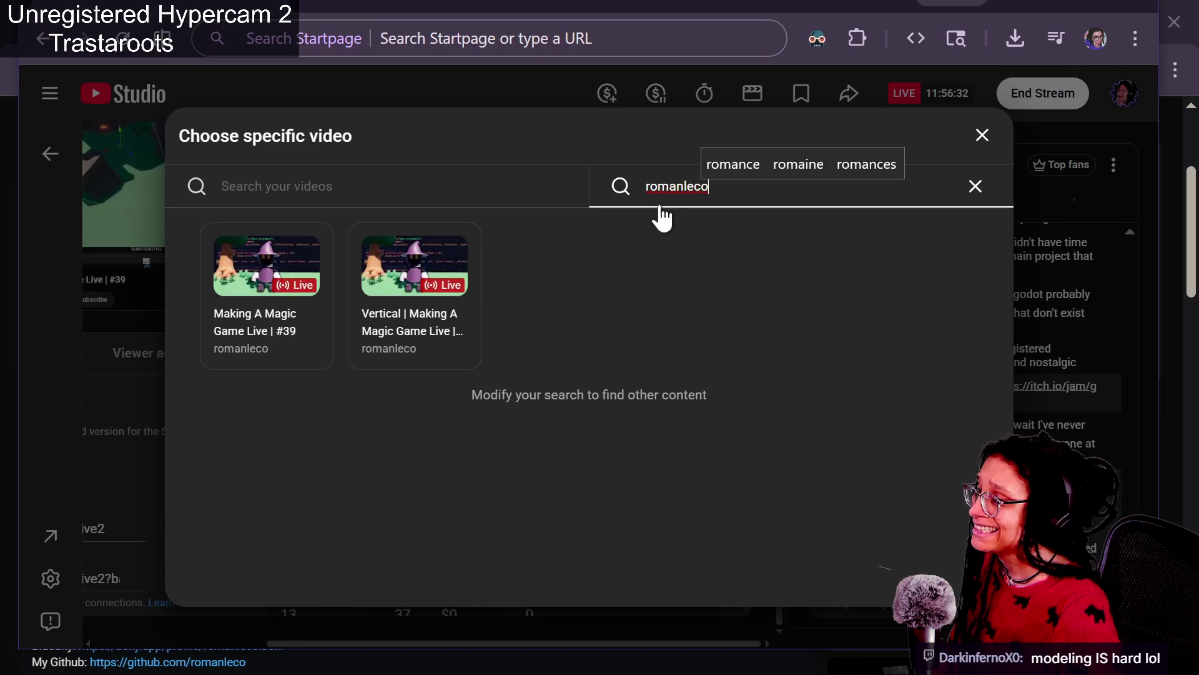
{"action": "left_click", "coordinate": [279, 282]}
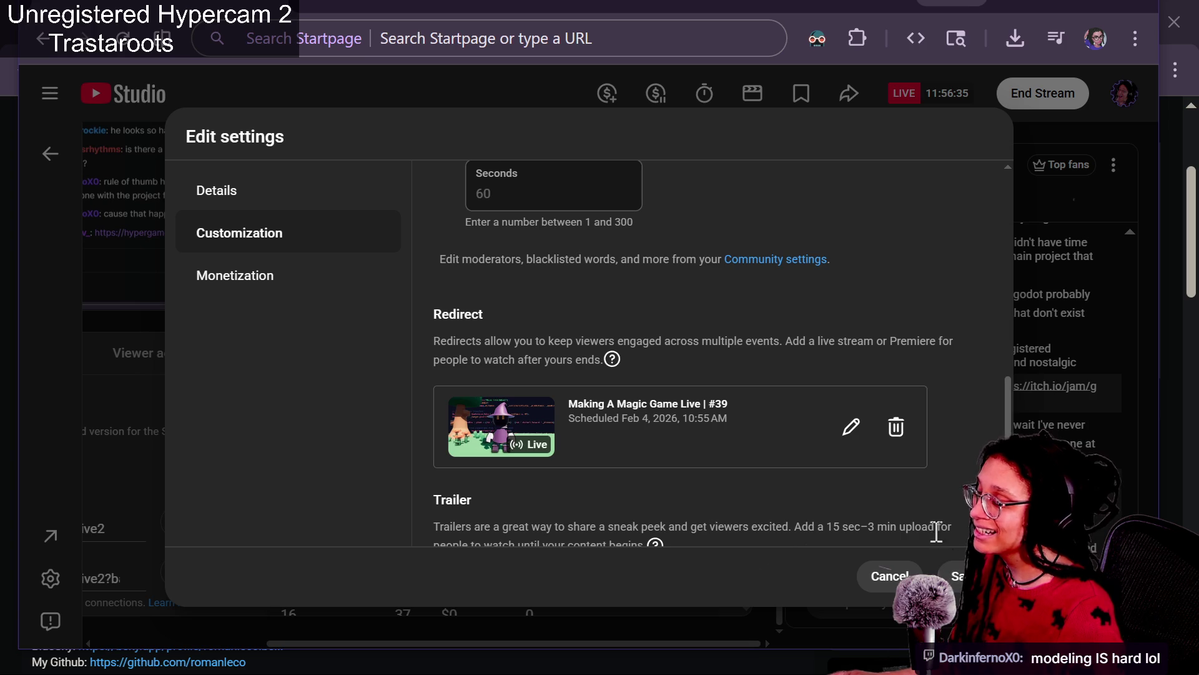
{"action": "scroll", "coordinate": [867, 466], "scroll_direction": "up", "scroll_amount": 10}
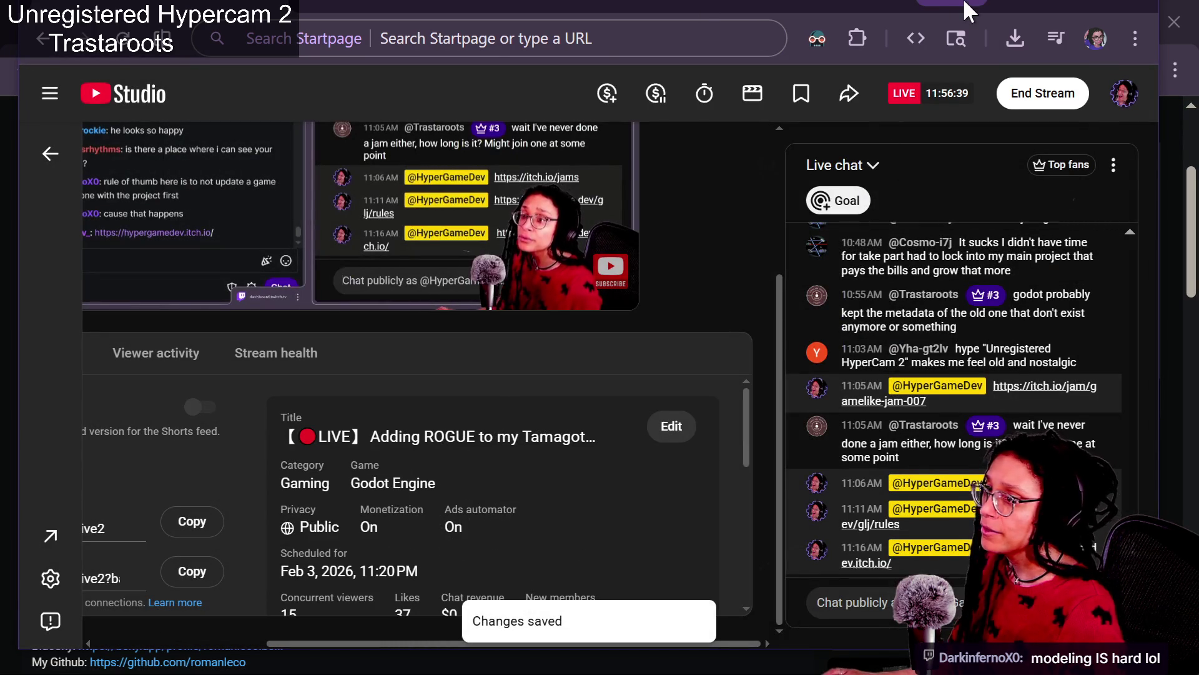
Load the Twitch home page in a new tab of the repositioned browser window.
{"action": "left_click_drag", "start_coordinate": [734, 12], "coordinate": [818, 269]}
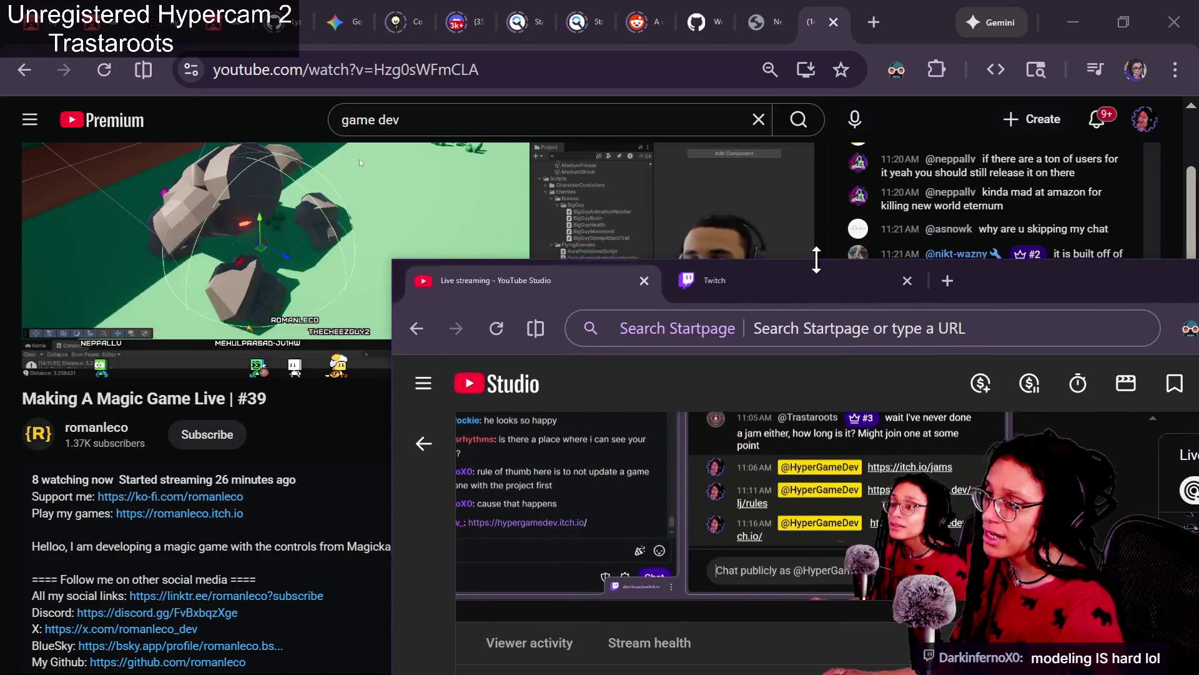
{"action": "left_click", "coordinate": [830, 278]}
{"action": "left_click_drag", "start_coordinate": [1073, 302], "coordinate": [903, 315]}
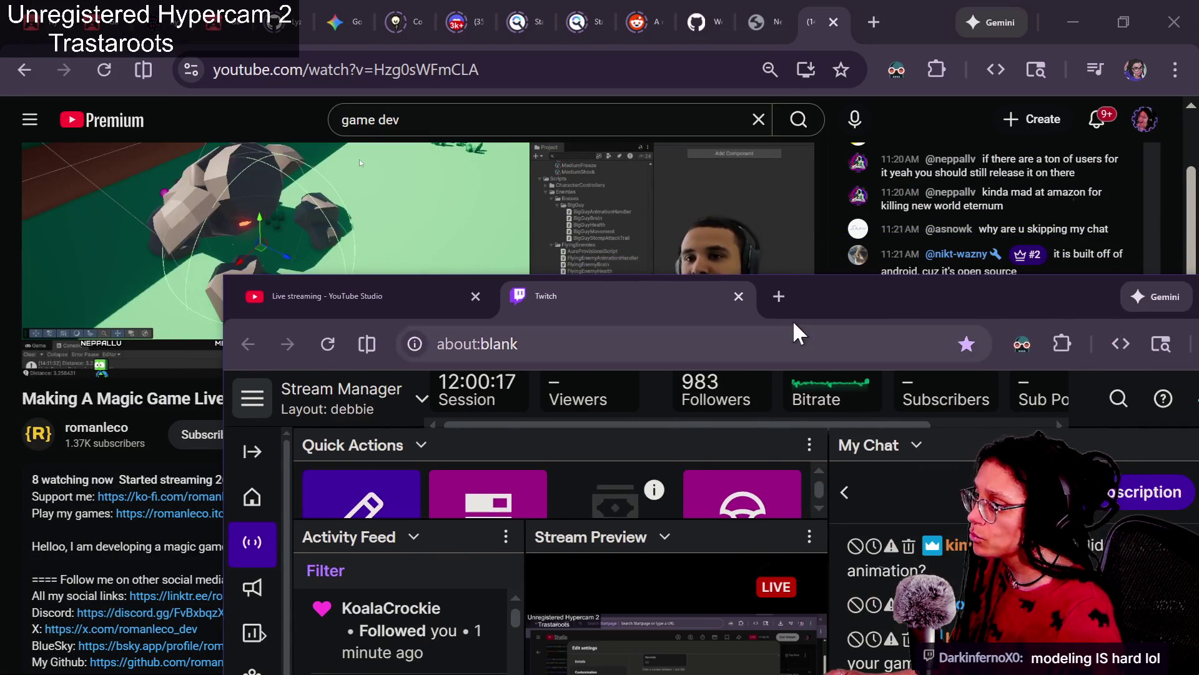
{"action": "left_click", "coordinate": [778, 298]}
{"action": "type", "text": "twitch."}
{"action": "key", "text": "Return"}
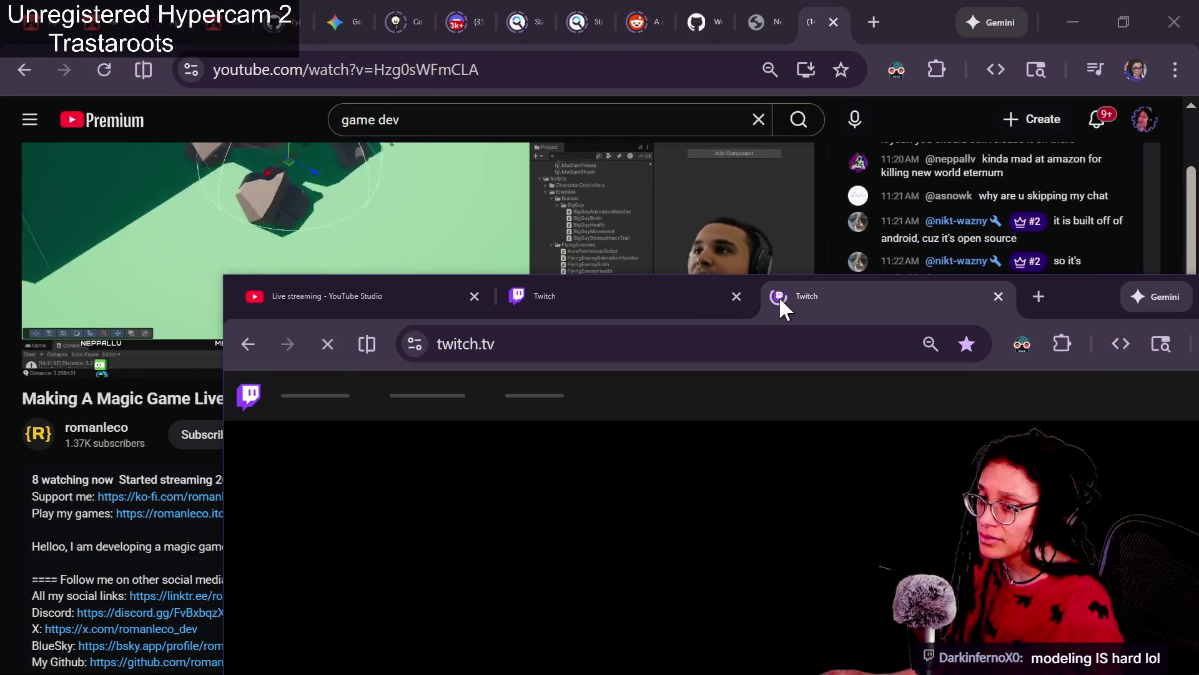
Search Twitch for the Making A Magic Game creator's channel name.
{"action": "left_click", "coordinate": [647, 402]}
{"action": "type", "text": "toma"}
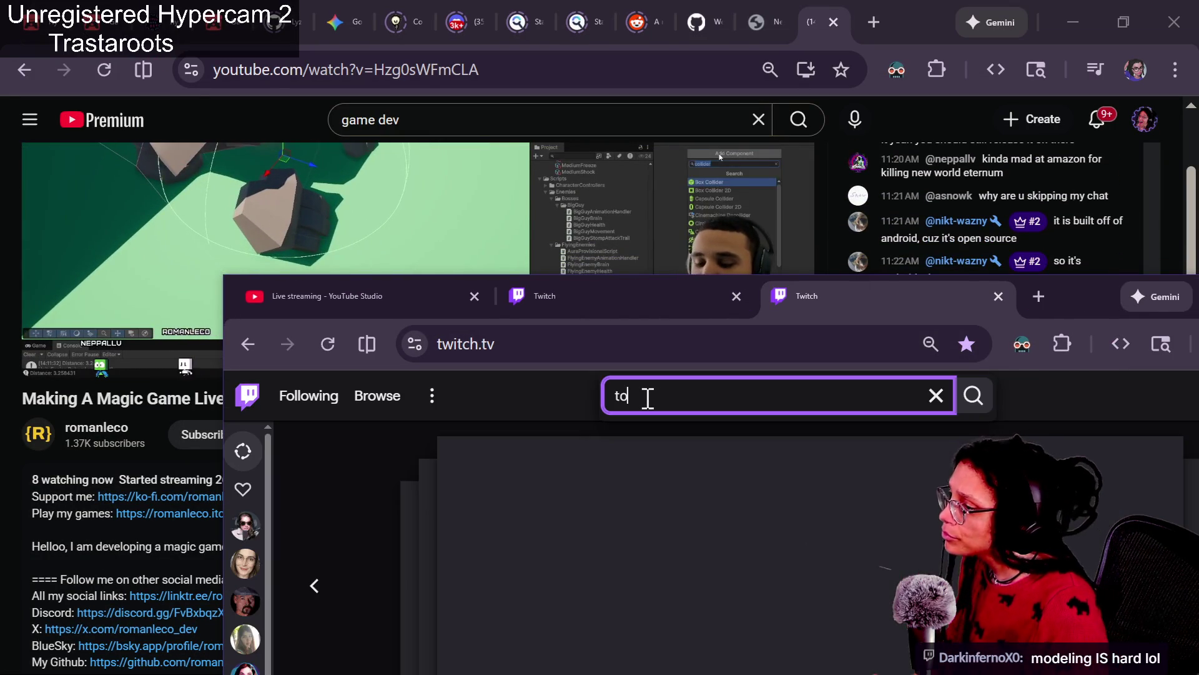
{"action": "key", "text": "BackSpace"}
{"action": "key", "text": "BackSpace"}
{"action": "key", "text": "BackSpace"}
{"action": "type", "text": "romanleco"}
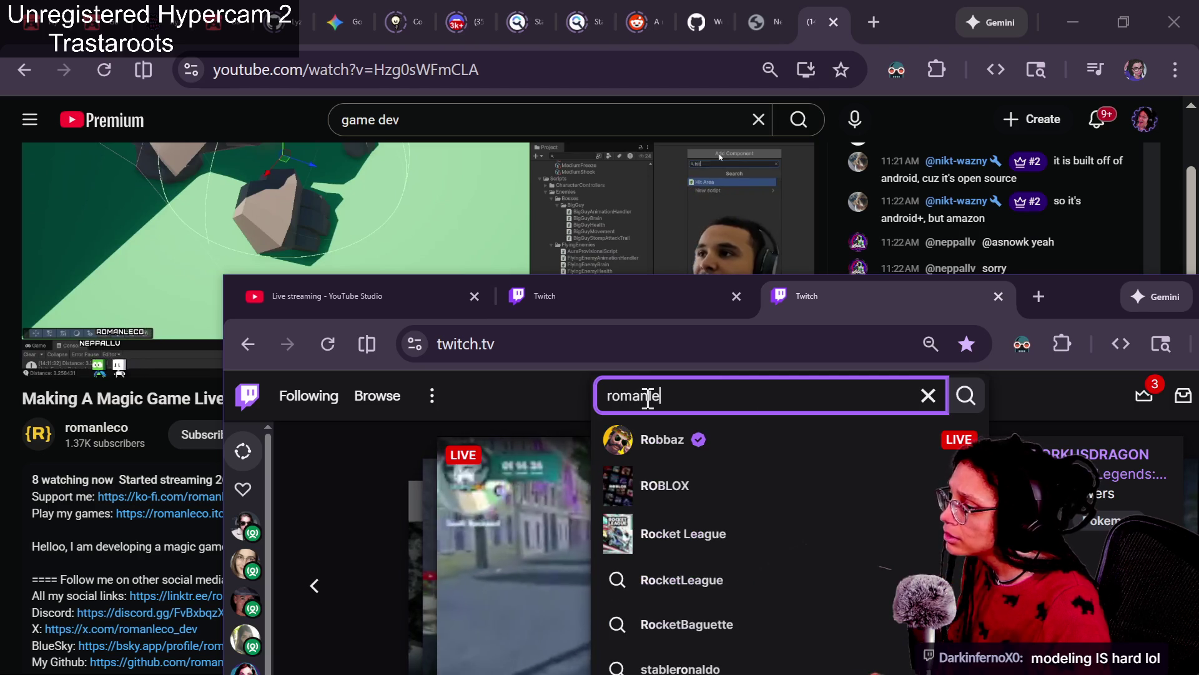
{"action": "key", "text": "Return"}
{"action": "mouse_move", "coordinate": [1072, 312]}
{"action": "left_mouse_down"}
{"action": "mouse_move", "coordinate": [1037, 123]}
{"action": "mouse_move", "coordinate": [951, 234]}
{"action": "mouse_move", "coordinate": [961, 420]}
{"action": "left_mouse_up"}
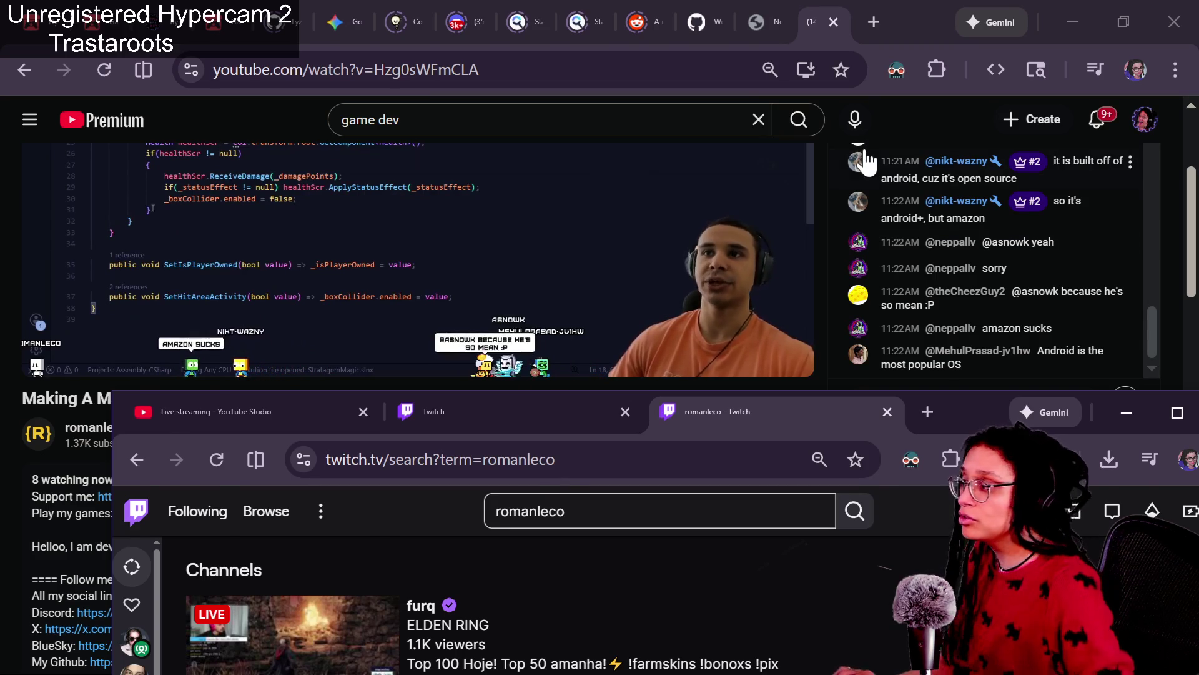
{"action": "key", "text": "alt+Tab"}
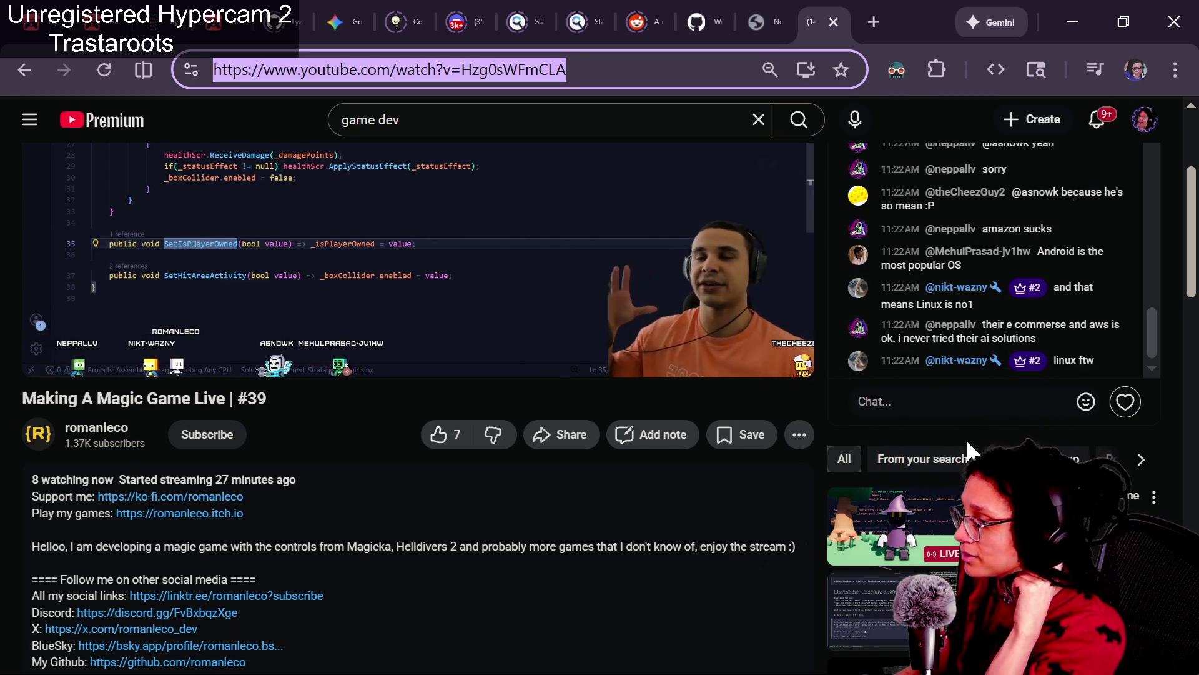
{"action": "key", "text": "alt+Tab"}
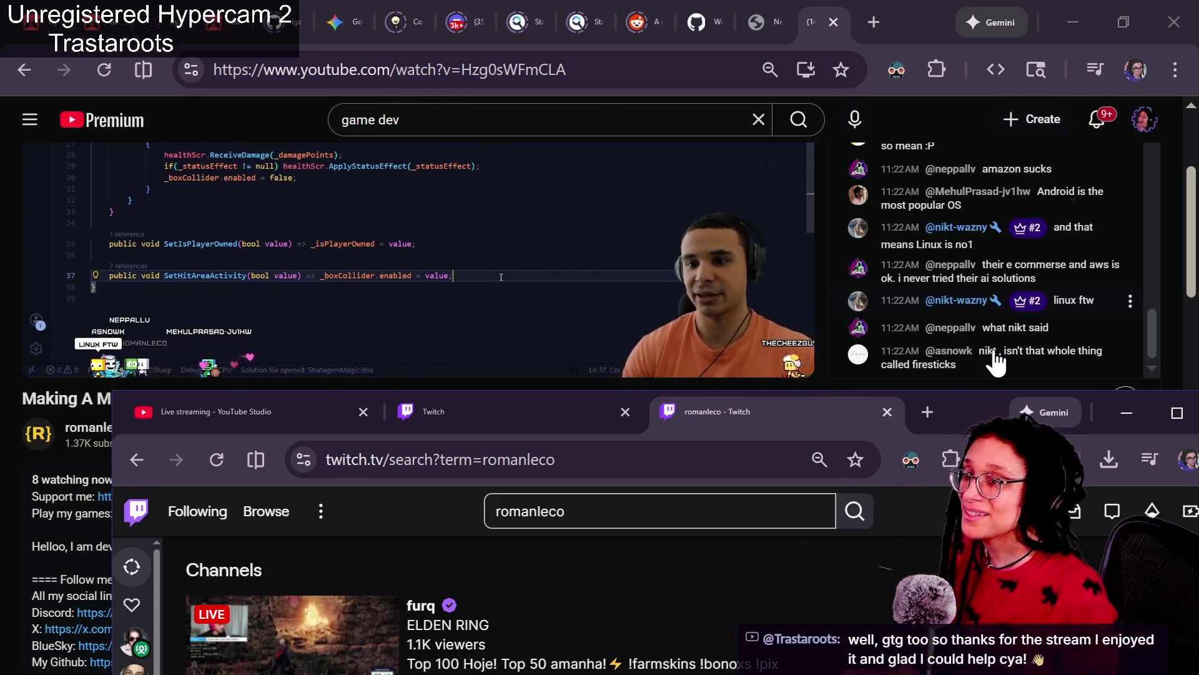
{"action": "key", "text": "alt+Tab"}
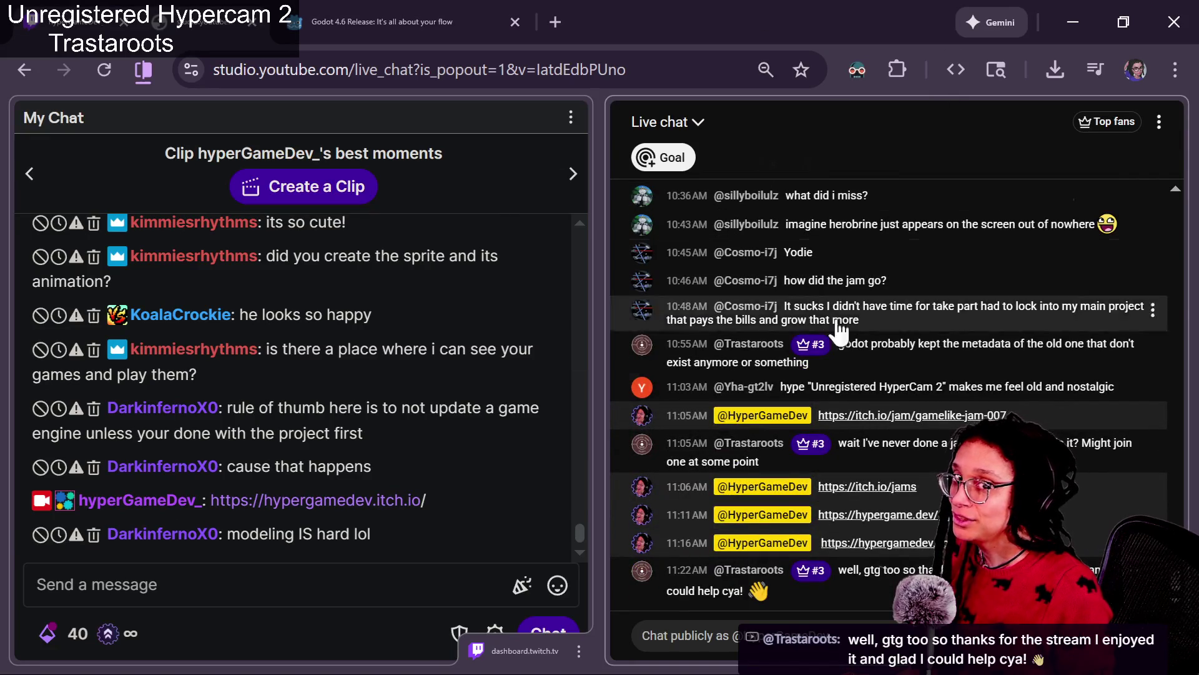
Switch the lower browser window to the 'Live streaming - YouTube Studio' tab.
{"action": "mouse_move", "coordinate": [1164, 440]}
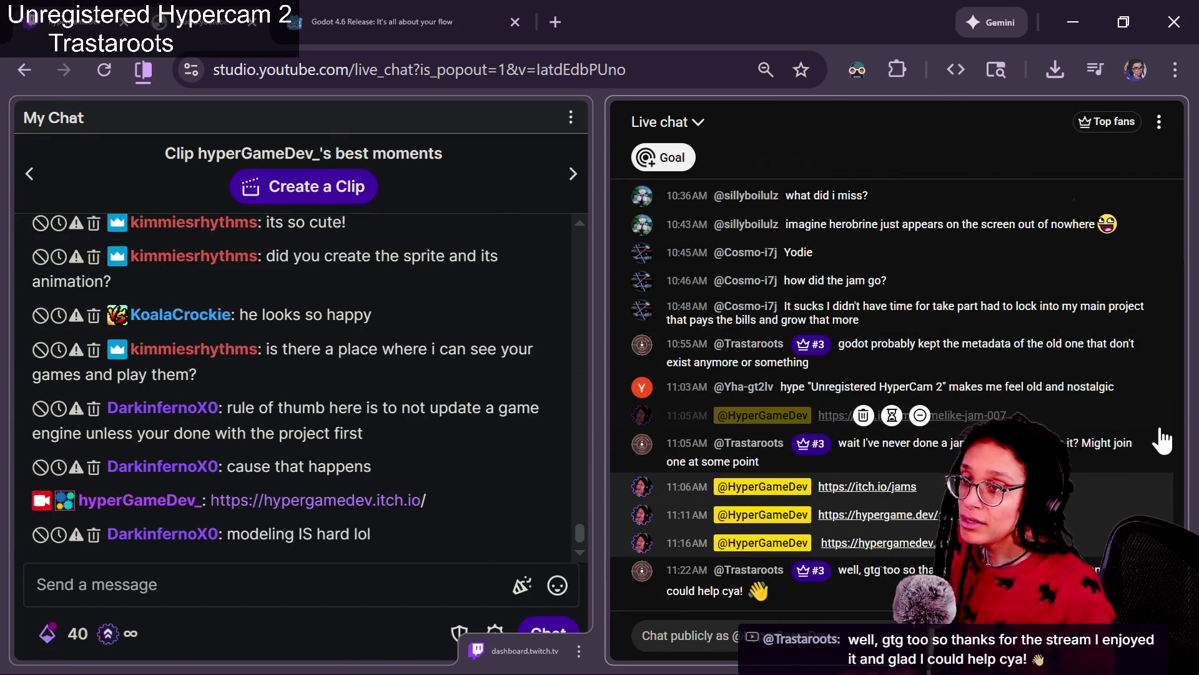
{"action": "key", "text": "alt+Tab"}
{"action": "key", "text": "alt+Tab"}
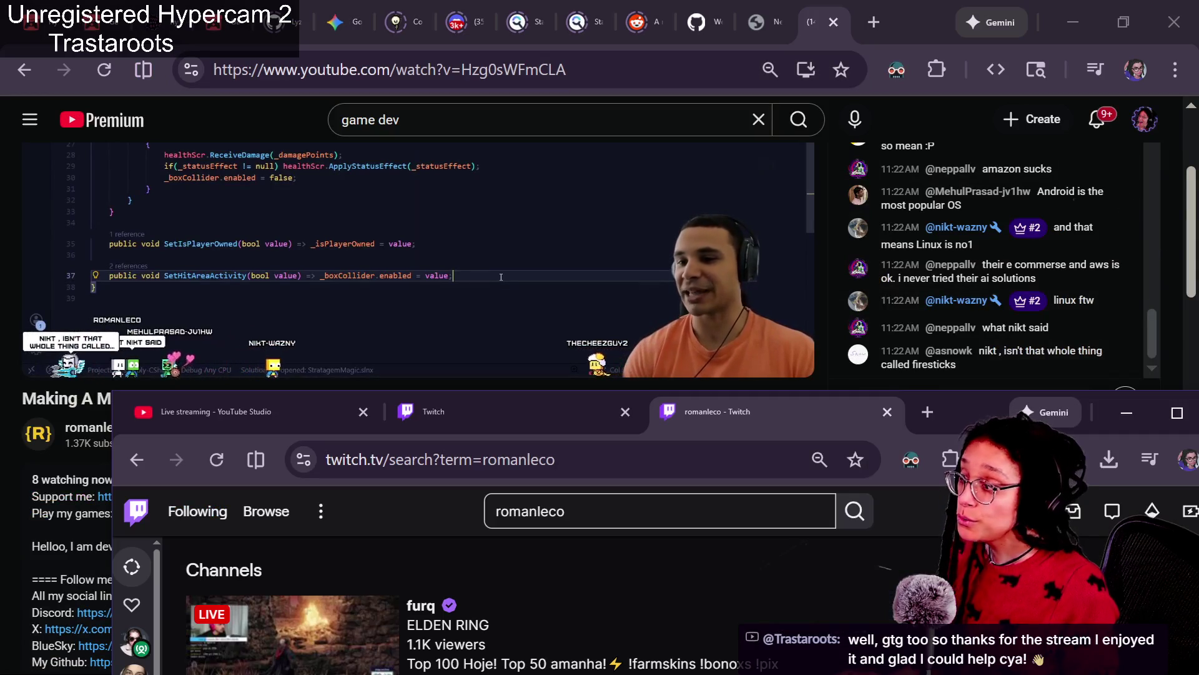
{"action": "left_click", "coordinate": [238, 413]}
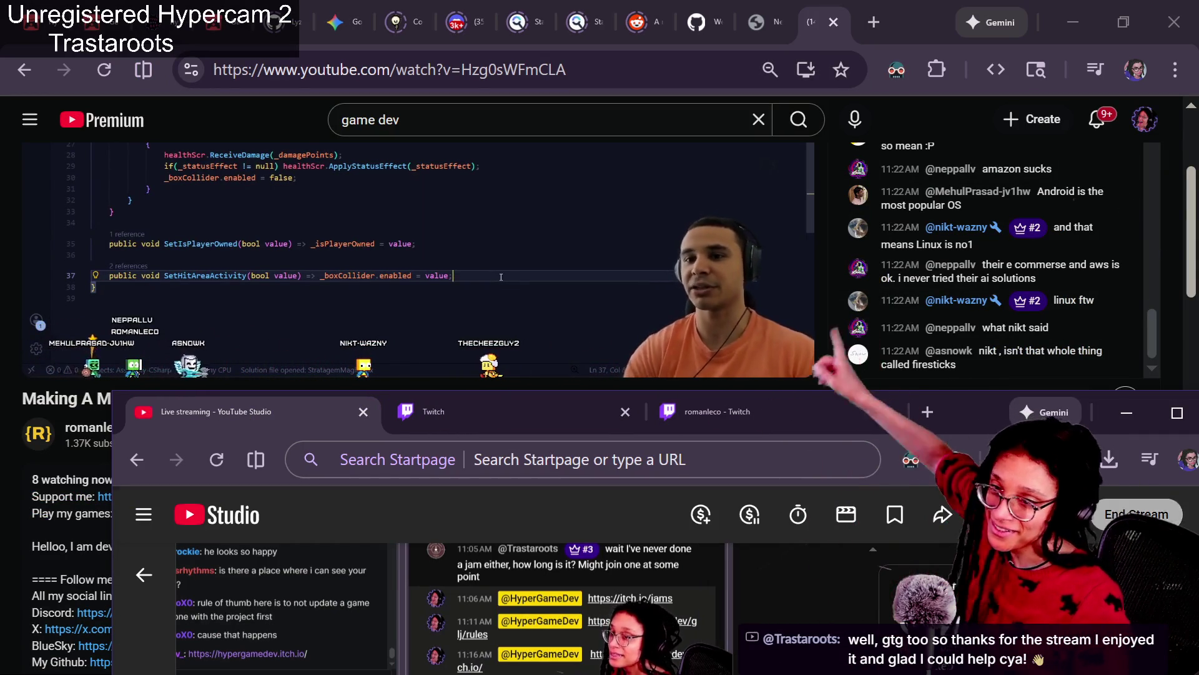
End the stream, confirming the redirect of viewers to 'Making A Magic Game Live | #39'.
{"action": "left_click", "coordinate": [1133, 512]}
{"action": "mouse_move", "coordinate": [955, 420]}
{"action": "left_mouse_down"}
{"action": "mouse_move", "coordinate": [982, 273]}
{"action": "mouse_move", "coordinate": [963, 22]}
{"action": "left_mouse_up"}
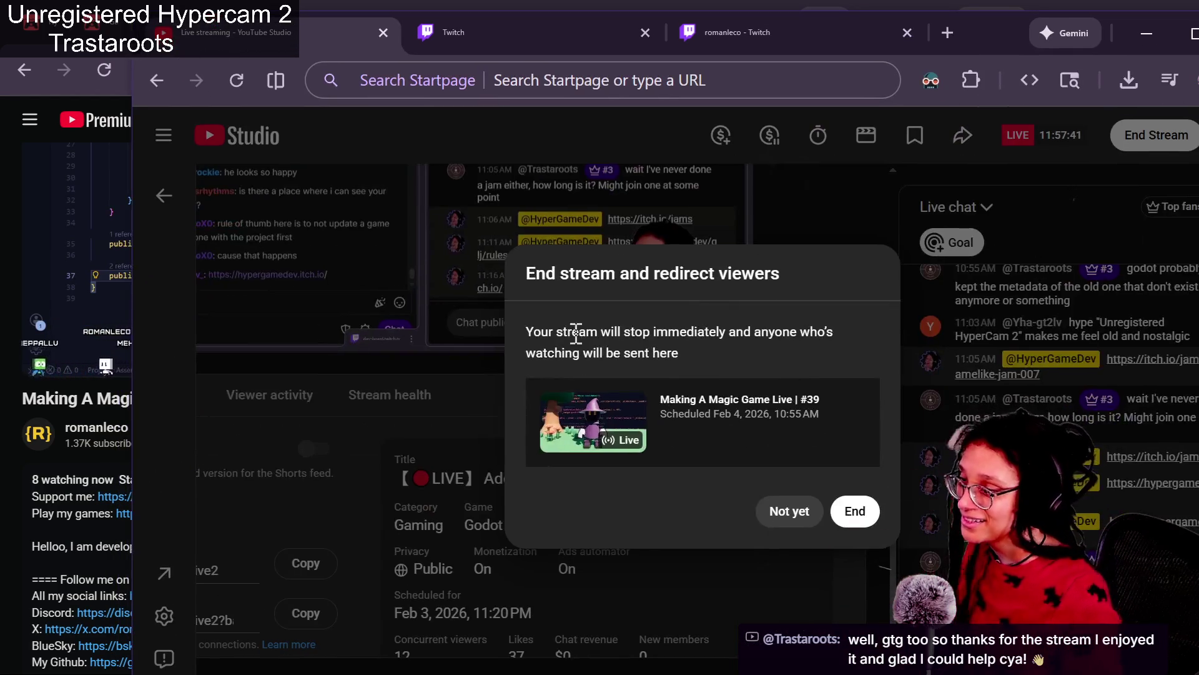
{"action": "left_click_drag", "start_coordinate": [578, 338], "coordinate": [790, 437]}
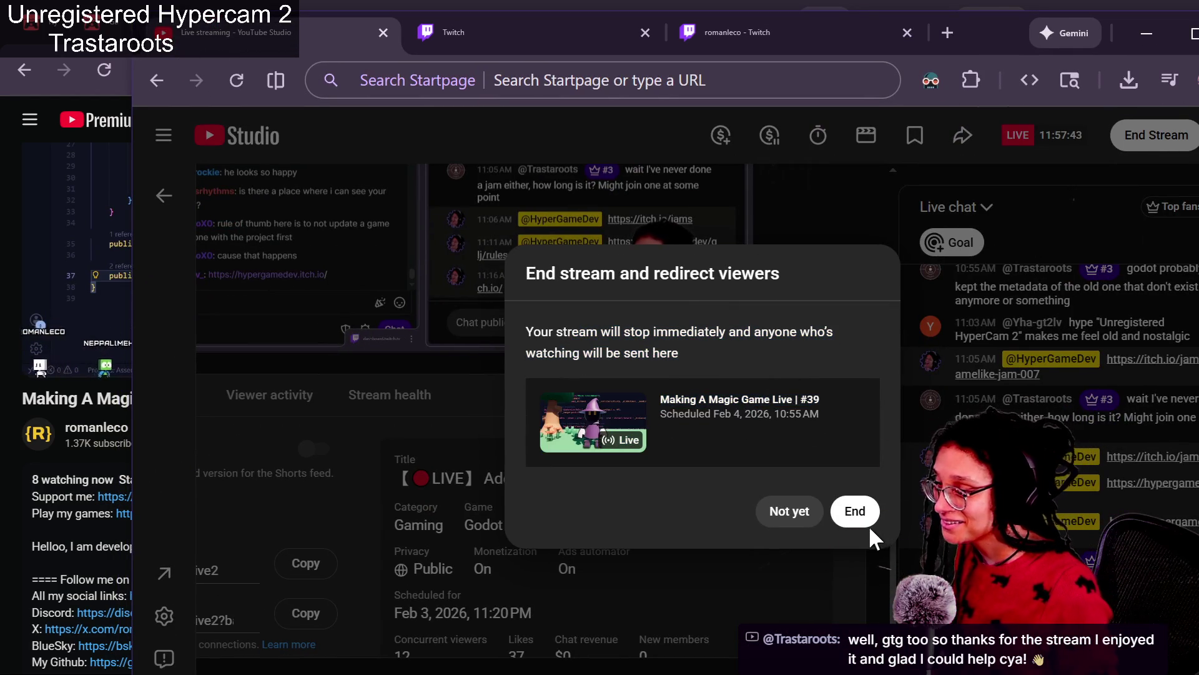
{"action": "left_click", "coordinate": [867, 522]}
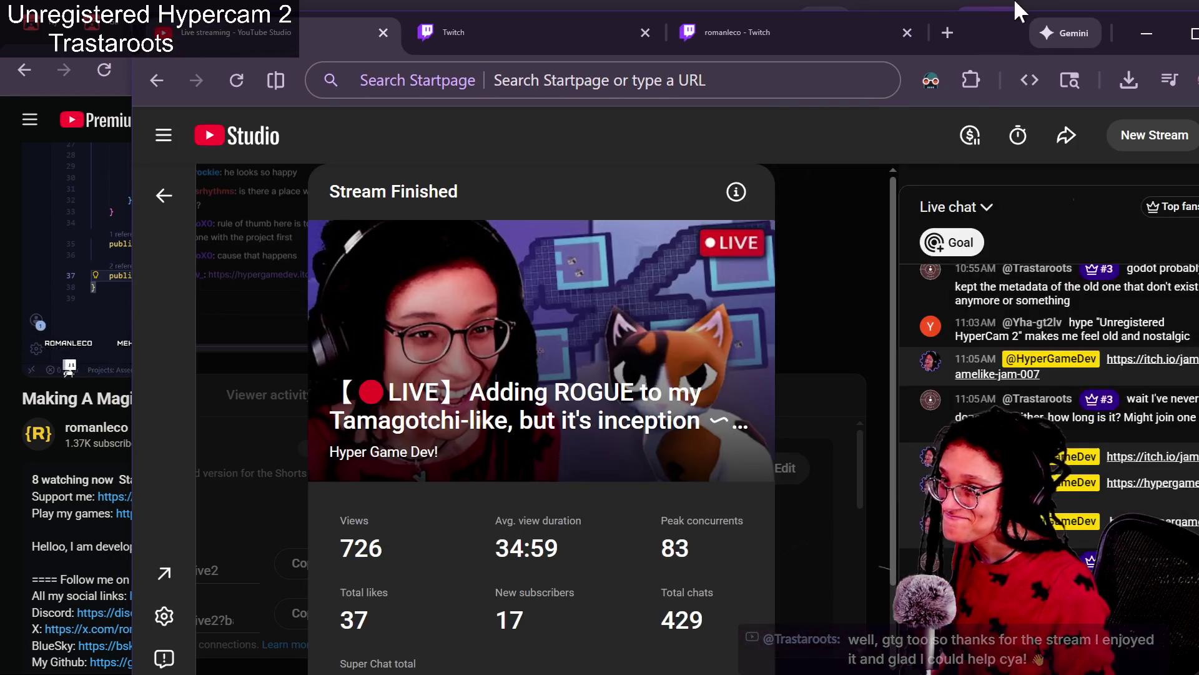
Open an empty new browser tab in the YouTube Studio window.
{"action": "mouse_move", "coordinate": [981, 26]}
{"action": "left_mouse_down"}
{"action": "mouse_move", "coordinate": [1035, 246]}
{"action": "mouse_move", "coordinate": [1004, 44]}
{"action": "mouse_move", "coordinate": [1111, 78]}
{"action": "mouse_move", "coordinate": [1198, 56]}
{"action": "left_mouse_up"}
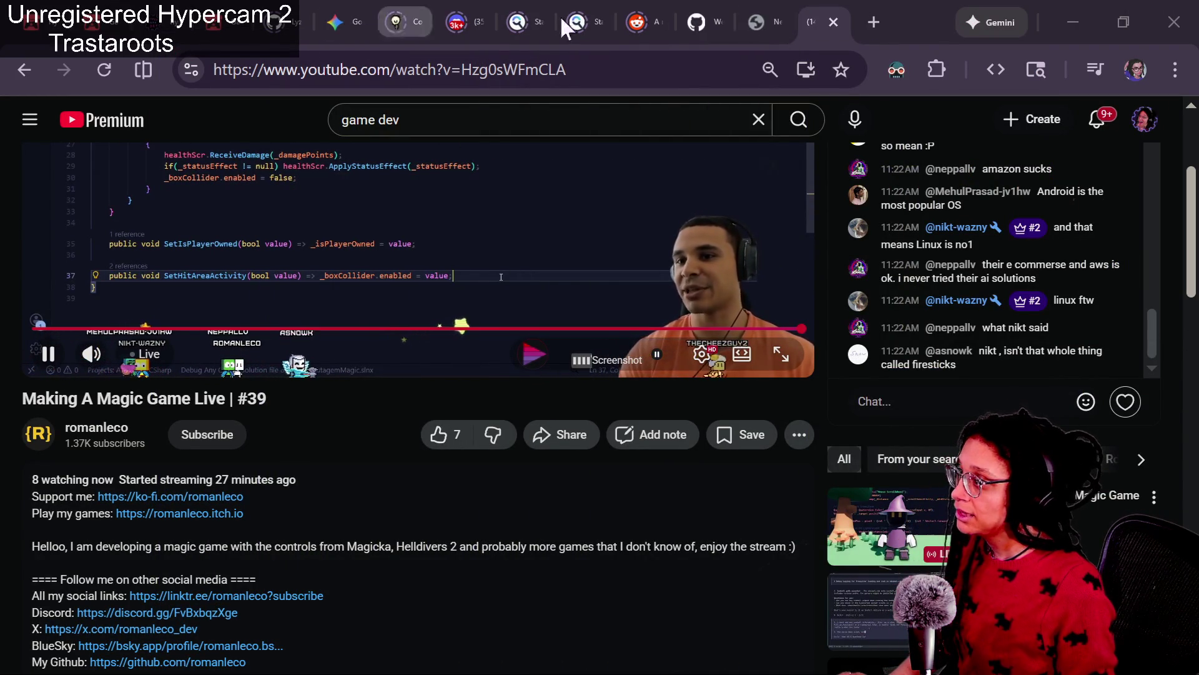
{"action": "left_click", "coordinate": [694, 69]}
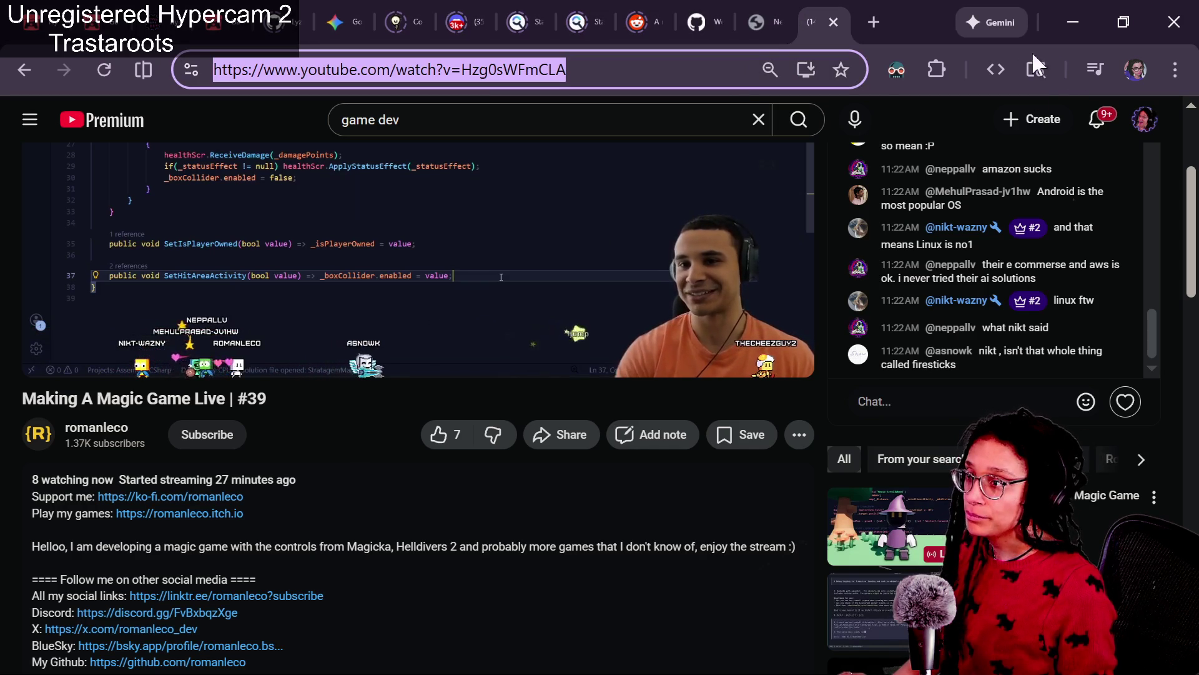
{"action": "key", "text": "alt+Tab"}
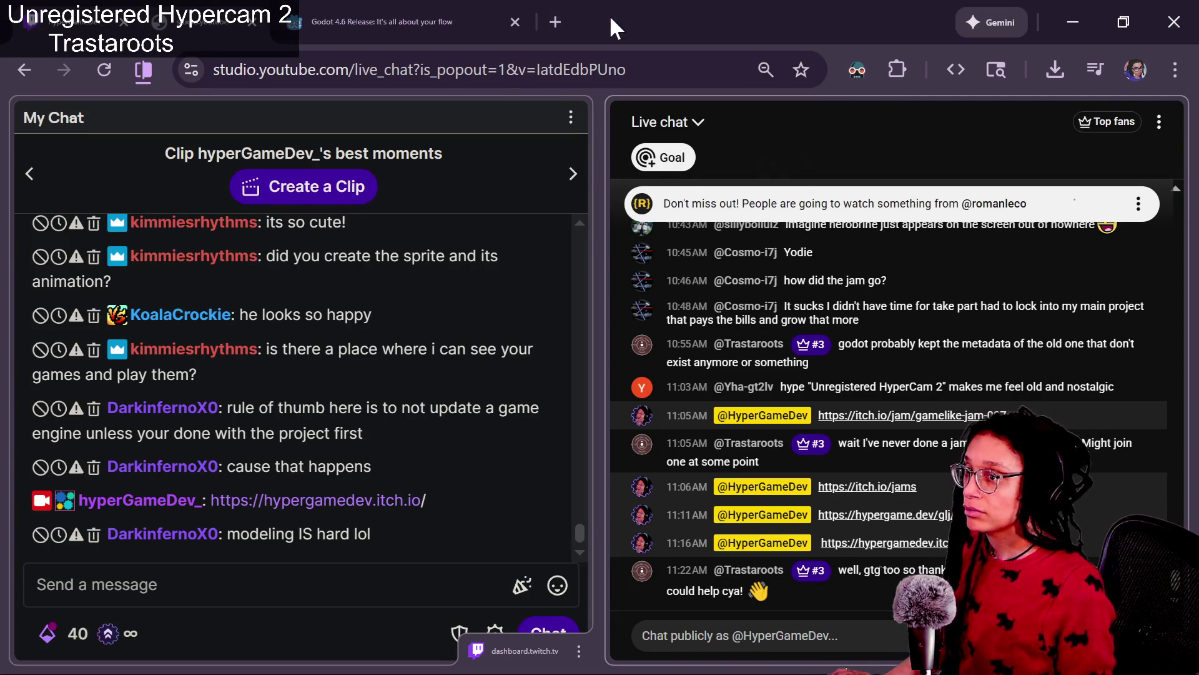
{"action": "left_click", "coordinate": [555, 22]}
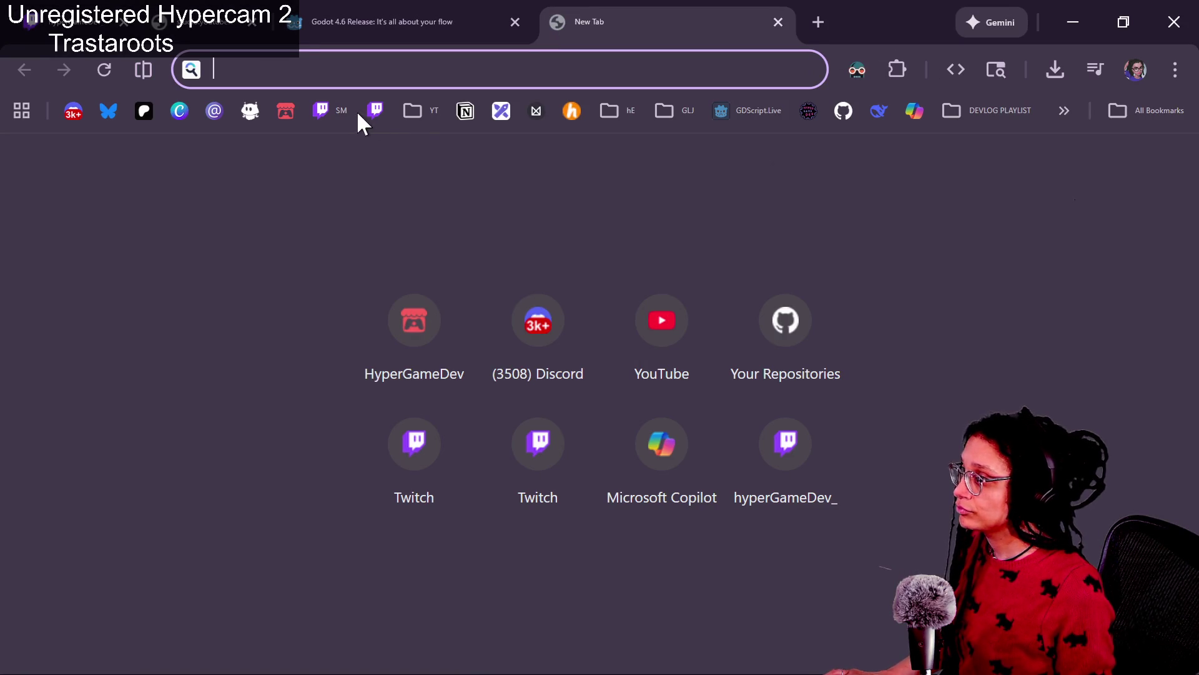
Go to the Twitch home page via the new tab's shortcut and browse its sidebar.
{"action": "left_click", "coordinate": [376, 110]}
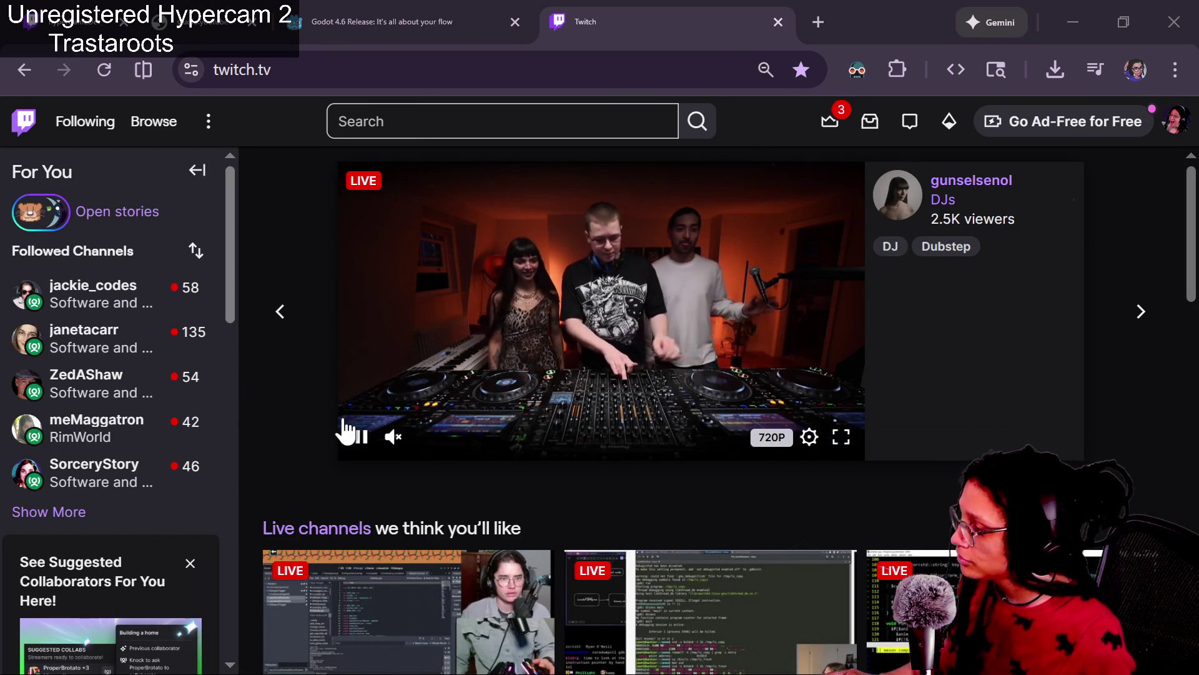
{"action": "scroll", "coordinate": [347, 431], "scroll_direction": "down", "scroll_amount": 2}
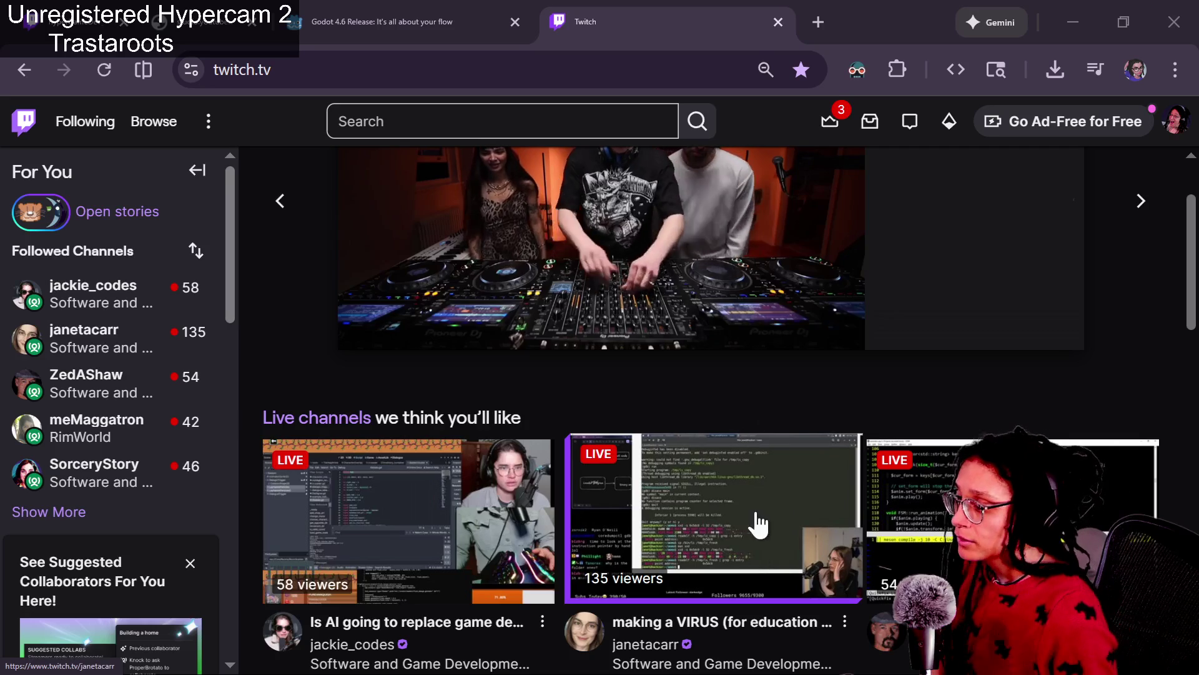
{"action": "scroll", "coordinate": [618, 574], "scroll_direction": "down", "scroll_amount": 2}
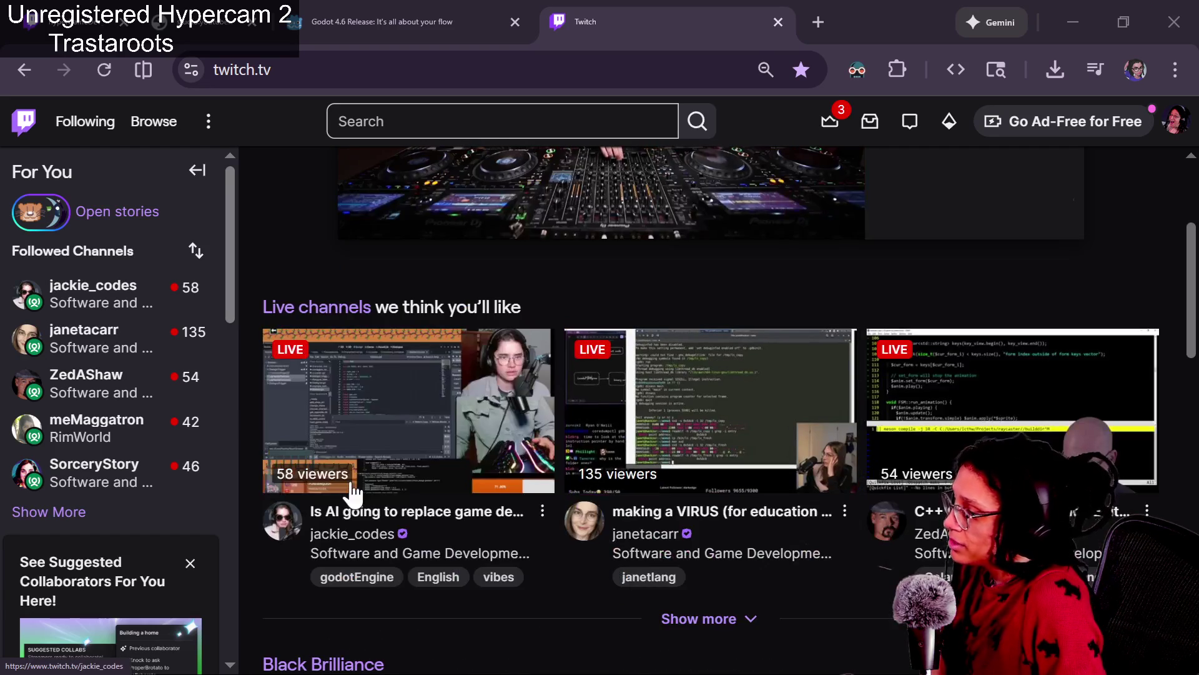
{"action": "mouse_move", "coordinate": [123, 272]}
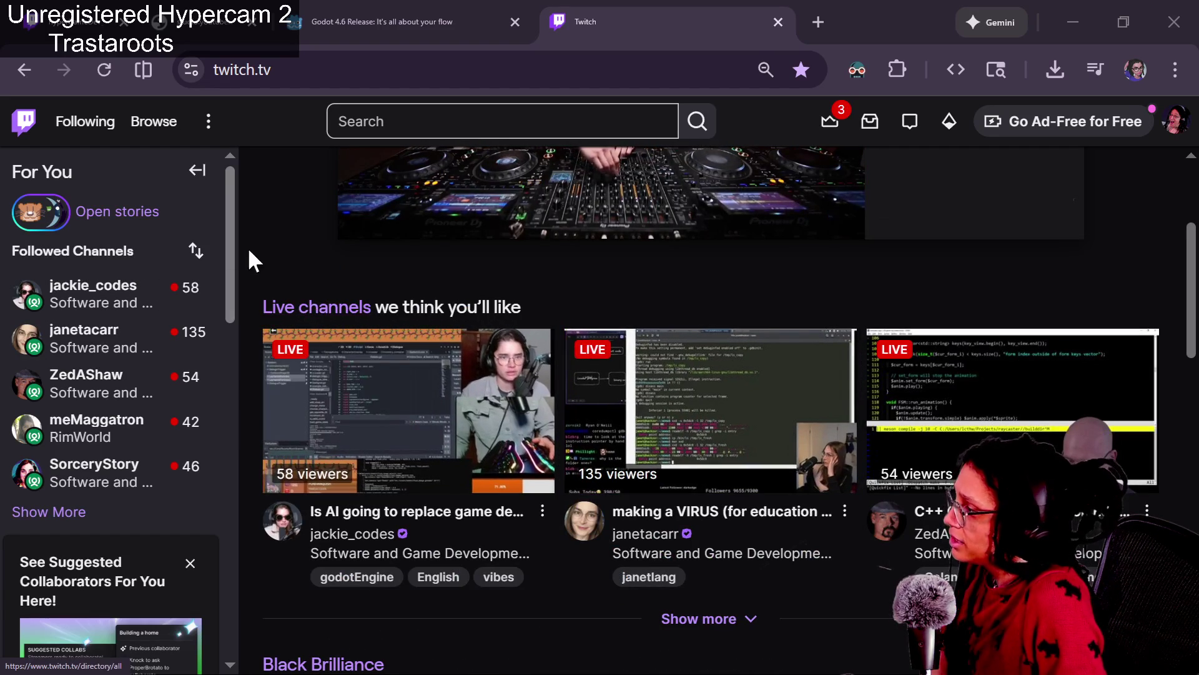
{"action": "scroll", "coordinate": [236, 247], "scroll_direction": "down", "scroll_amount": 1}
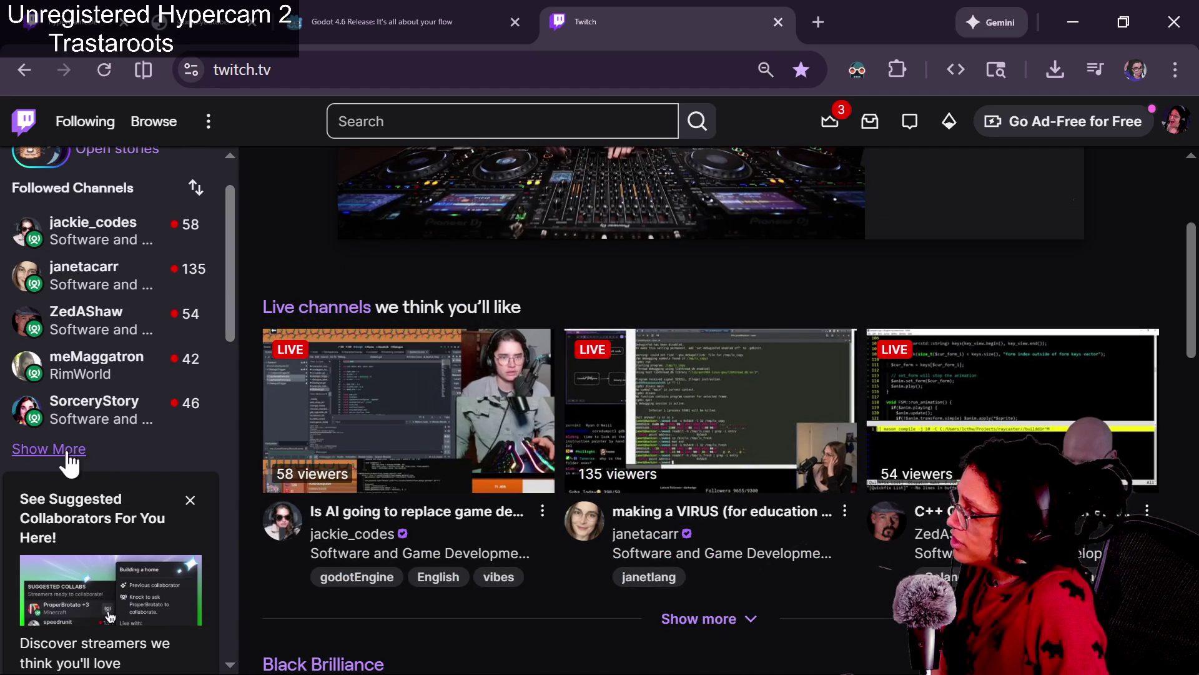
Expand Followed Channels and open the Haru's Village Leveldesign | Four Seasons stream.
{"action": "left_click", "coordinate": [62, 448]}
{"action": "mouse_move", "coordinate": [97, 430]}
{"action": "scroll", "coordinate": [236, 260], "scroll_direction": "down", "scroll_amount": 3}
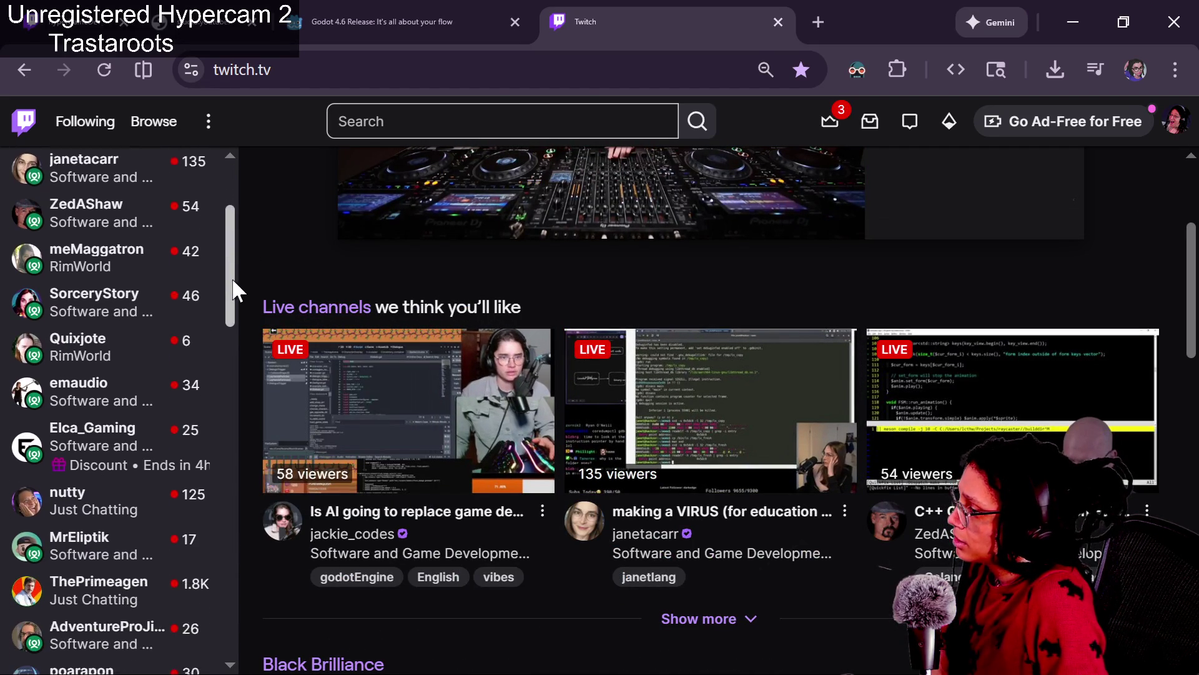
{"action": "mouse_move", "coordinate": [232, 292]}
{"action": "left_mouse_down"}
{"action": "mouse_move", "coordinate": [237, 344]}
{"action": "mouse_move", "coordinate": [246, 325]}
{"action": "left_mouse_up"}
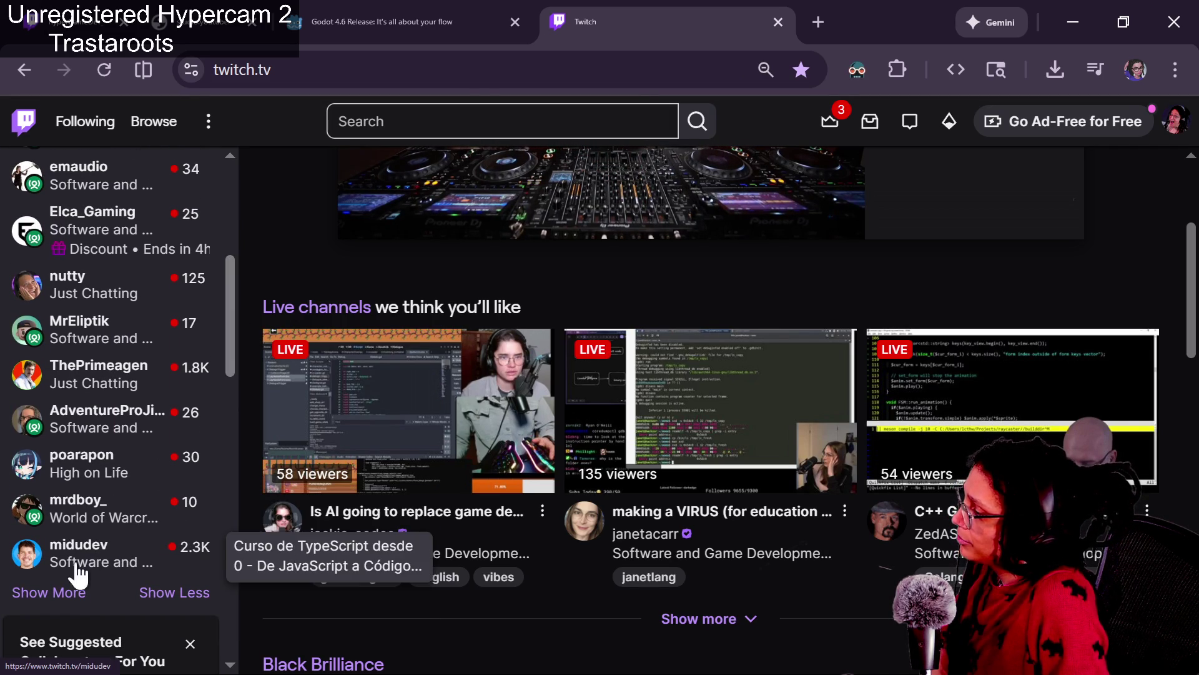
{"action": "left_click", "coordinate": [63, 593]}
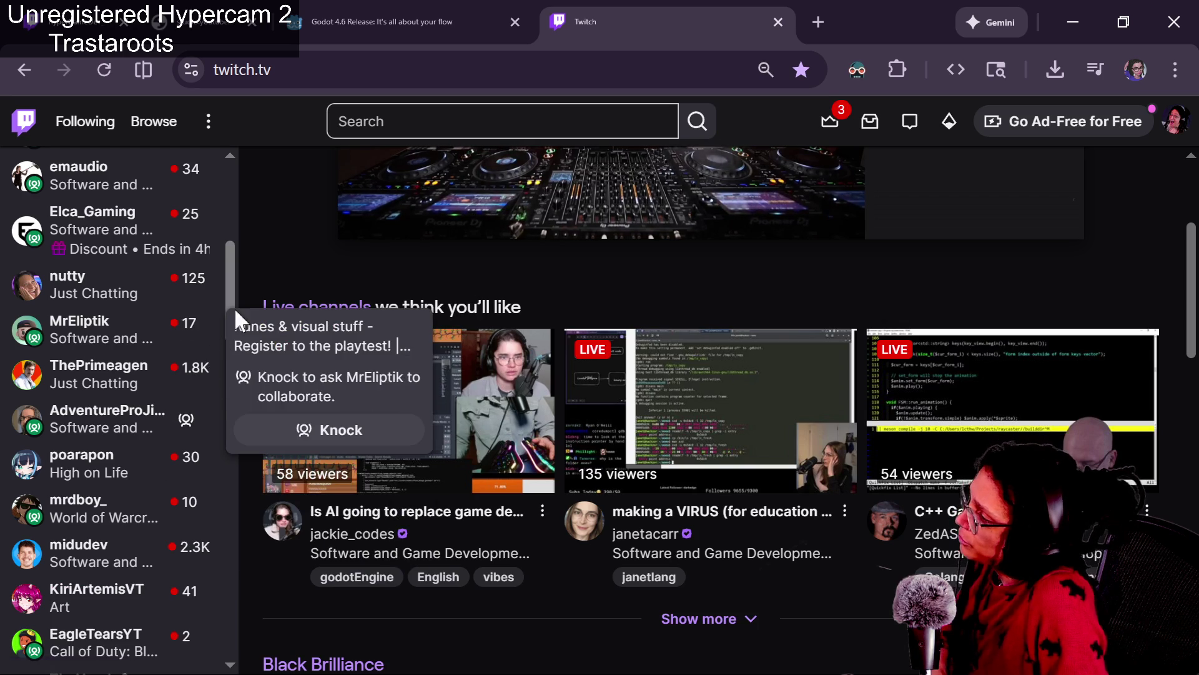
{"action": "left_click_drag", "start_coordinate": [231, 268], "coordinate": [234, 333]}
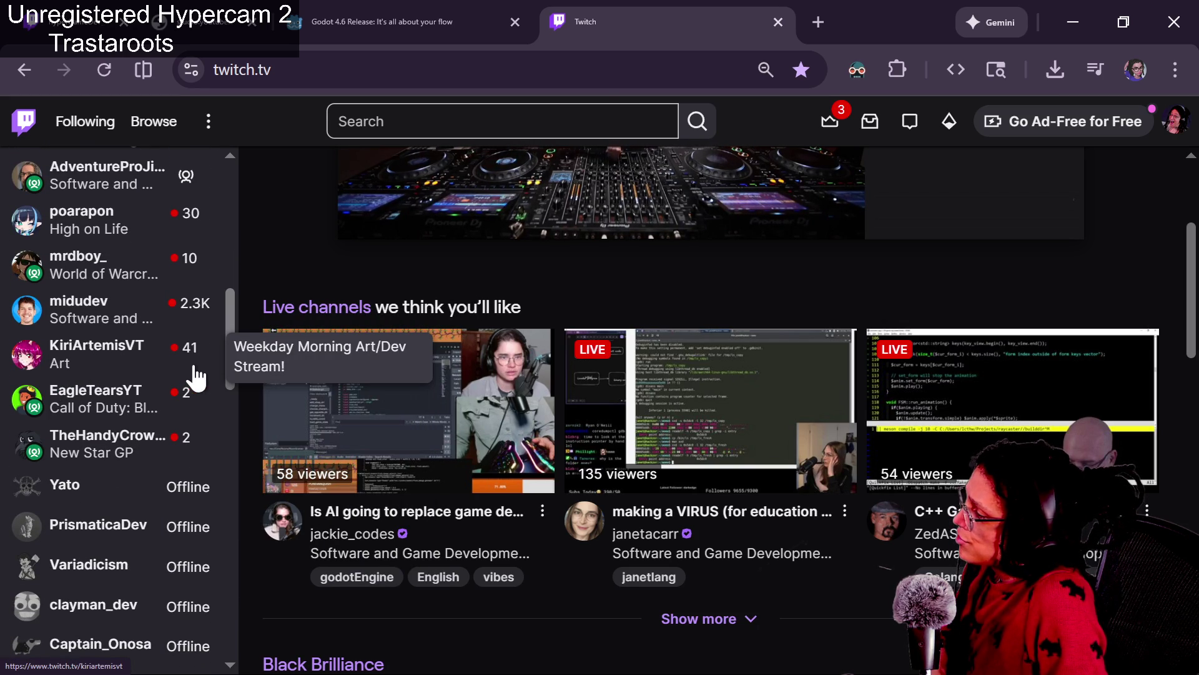
{"action": "mouse_move", "coordinate": [232, 321]}
{"action": "left_mouse_down"}
{"action": "mouse_move", "coordinate": [244, 270]}
{"action": "mouse_move", "coordinate": [230, 257]}
{"action": "left_mouse_up"}
{"action": "left_click", "coordinate": [110, 306]}
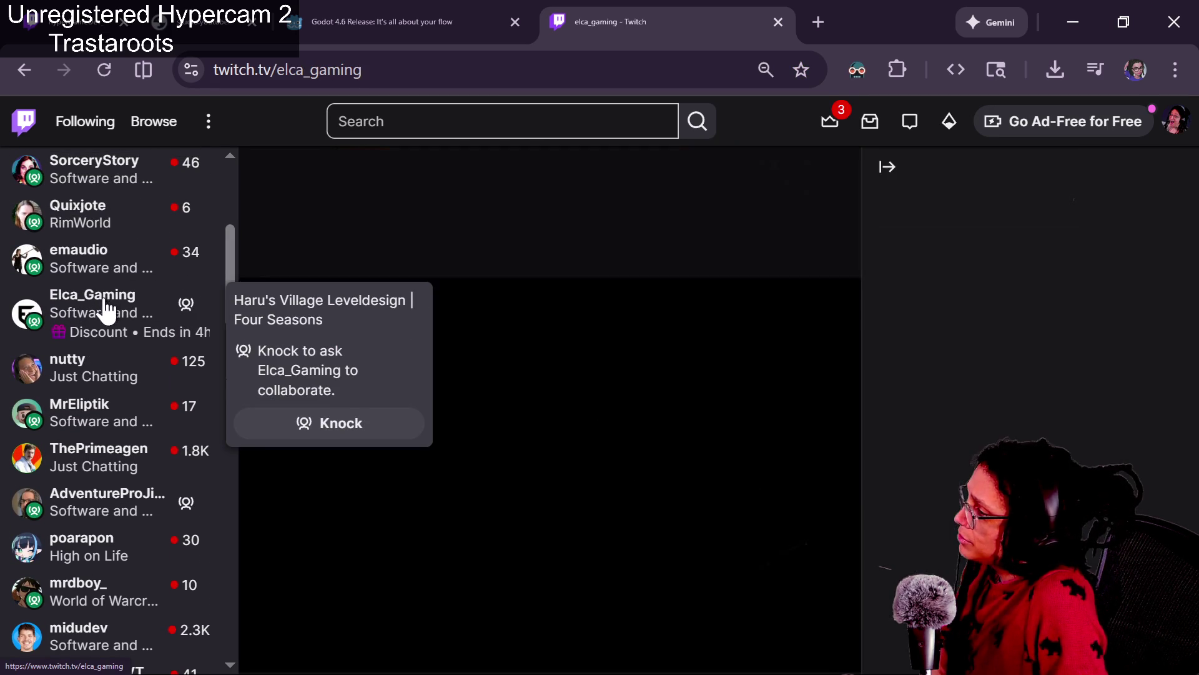